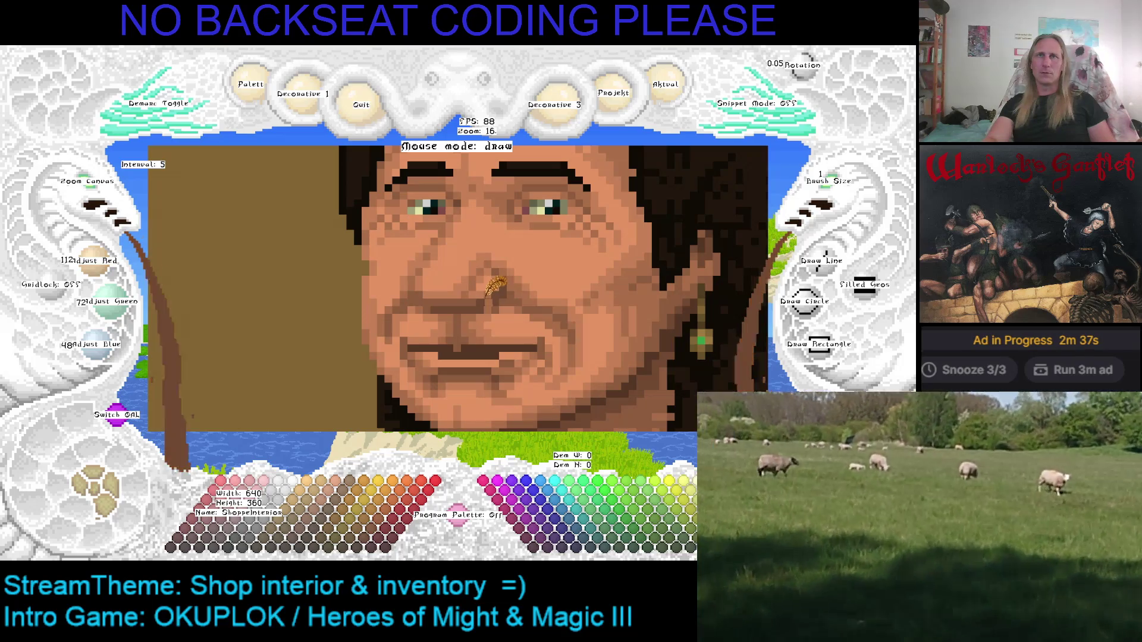
Repaint the pixels above the lip with the darker skin shade sampled from the face, then save.
right_click(482, 342)
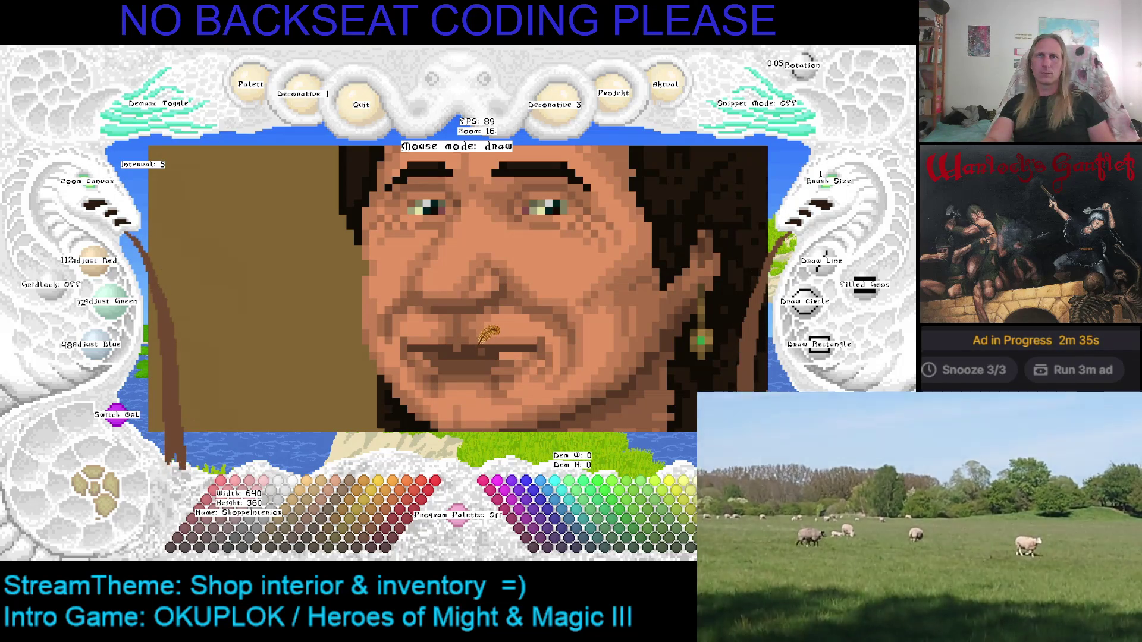
click(483, 342)
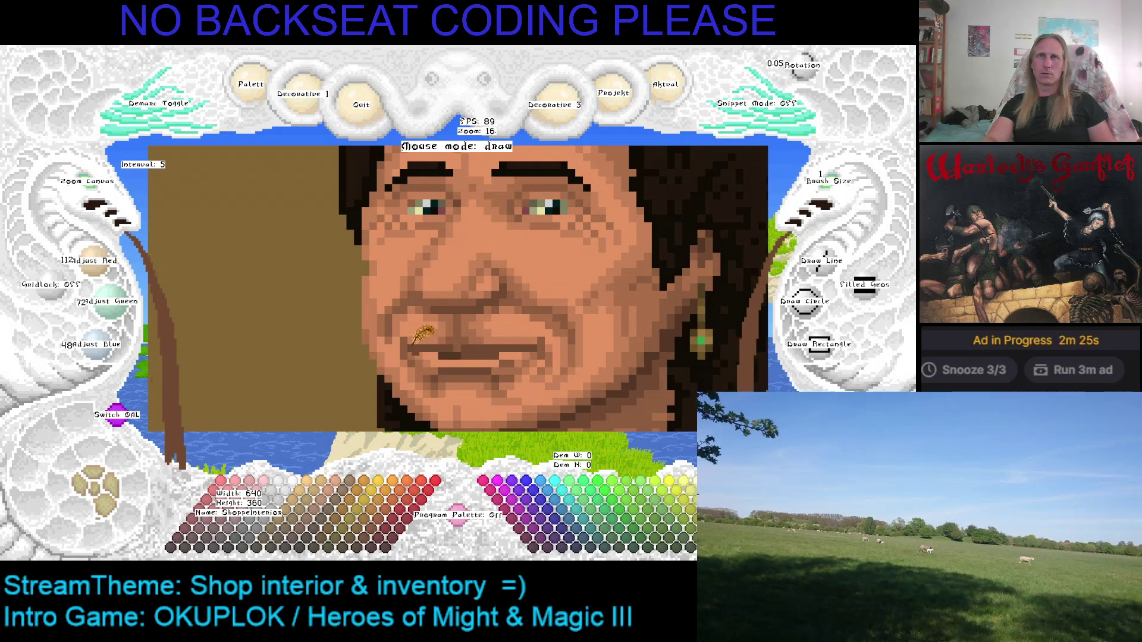
key(ctrl+s)
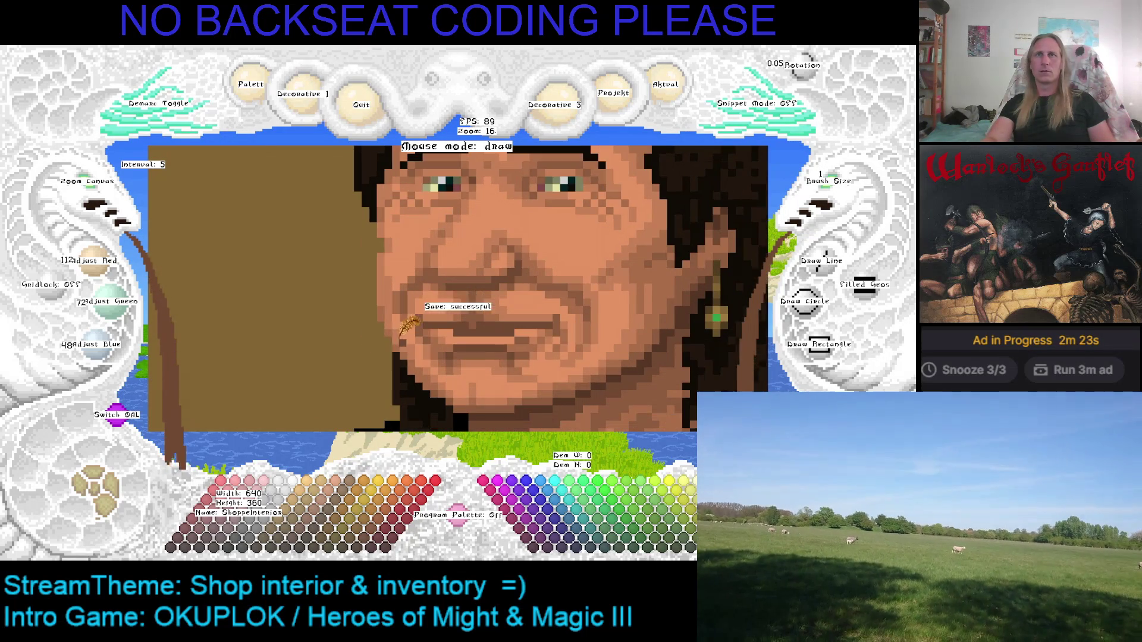
Zoom out to view the whole shop scene, then zoom back in.
scroll(100, 194, down, 5)
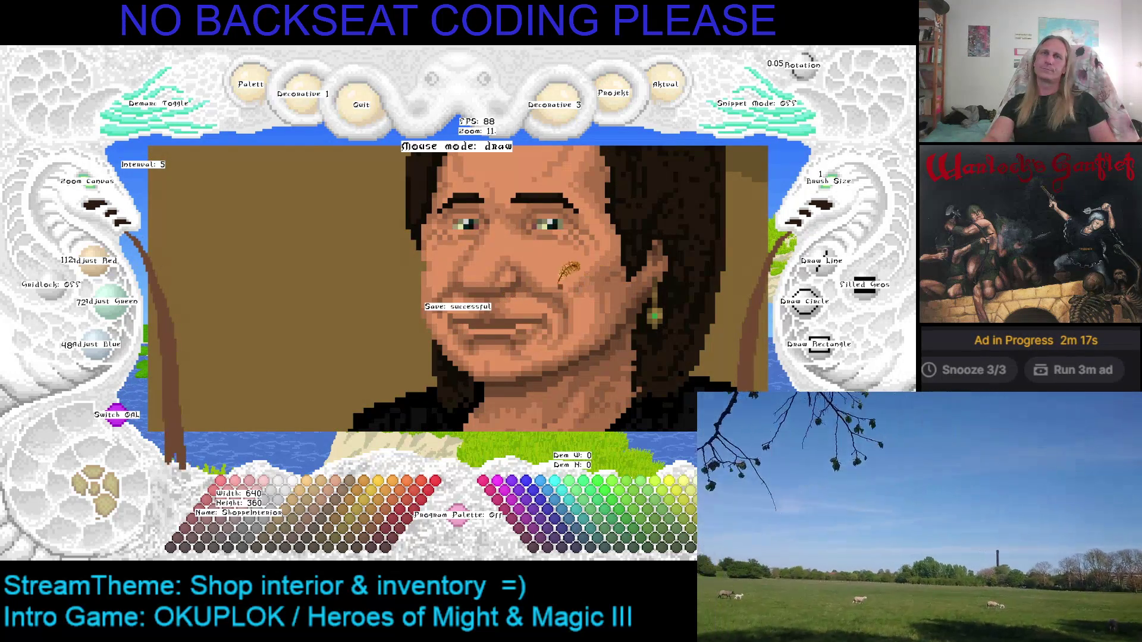
scroll(106, 205, down, 6)
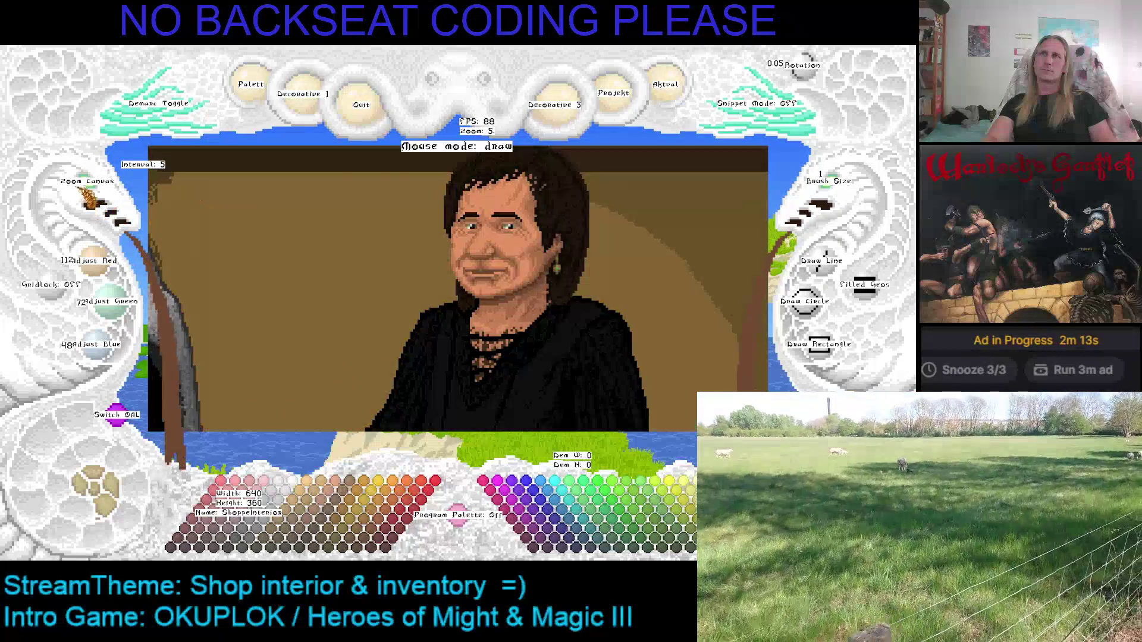
scroll(90, 200, down, 4)
scroll(89, 199, up, 1)
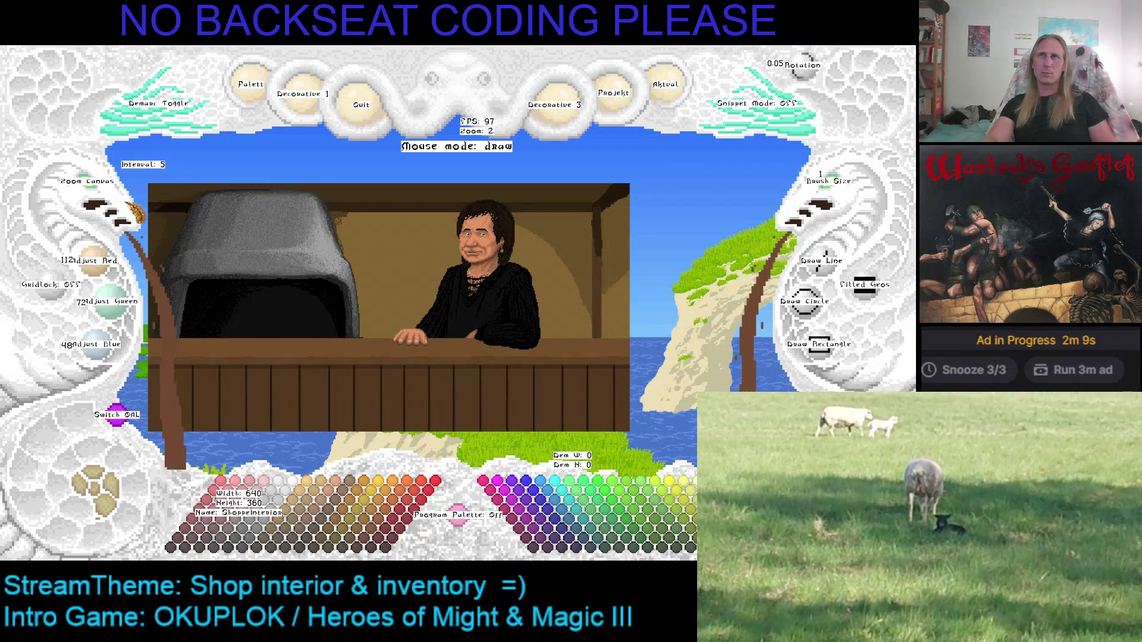
scroll(104, 194, up, 2)
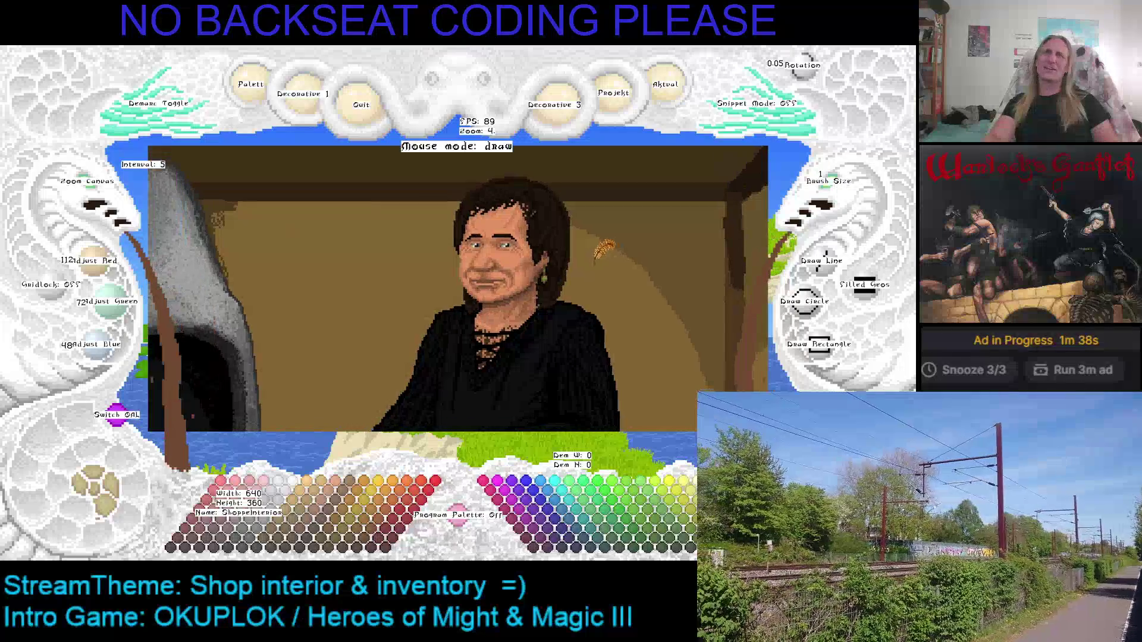
Save the portrait and zoom in on her lined face and green earring.
key(ctrl+s)
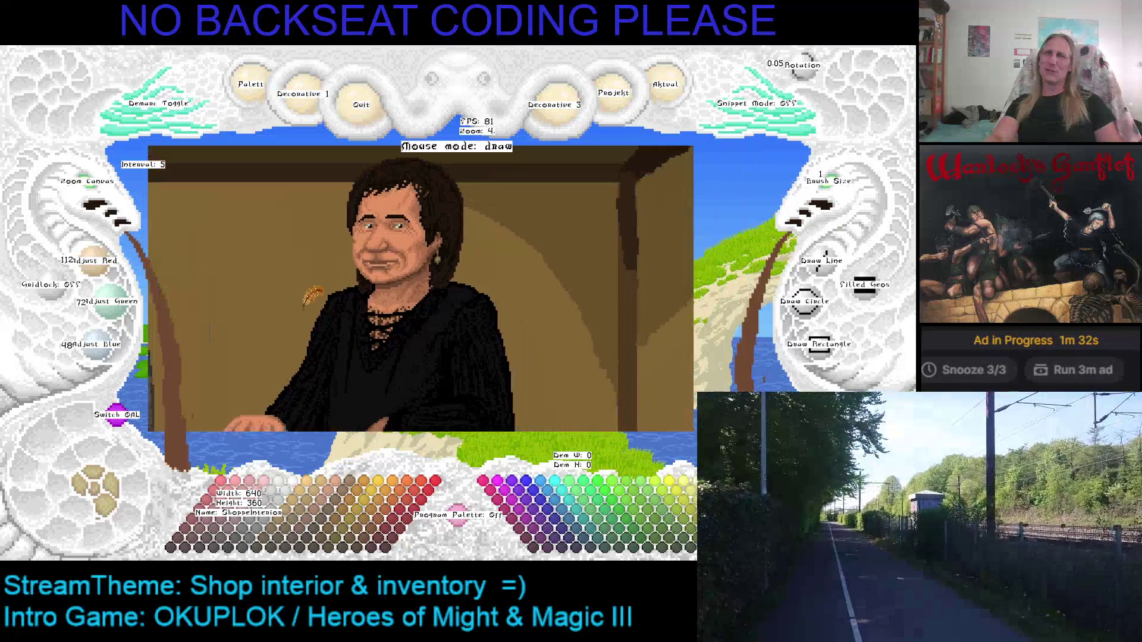
scroll(268, 247, up, 1)
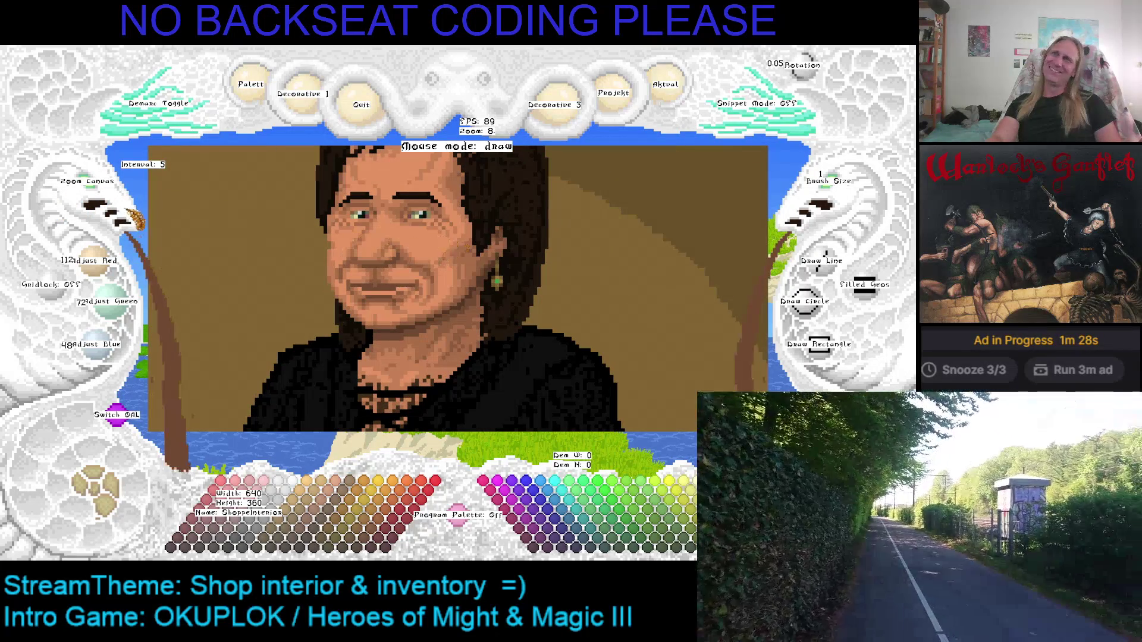
scroll(458, 266, up, 3)
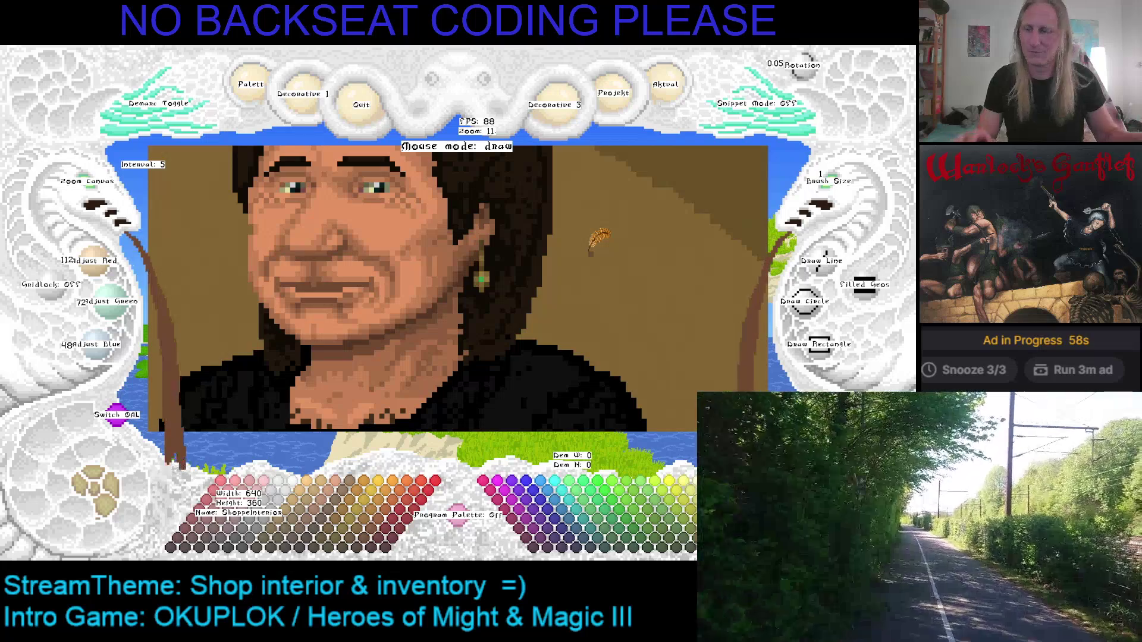
Pan and zoom out across the face and upper body, then zoom in on the hand on the counter.
drag(486, 299, 570, 297)
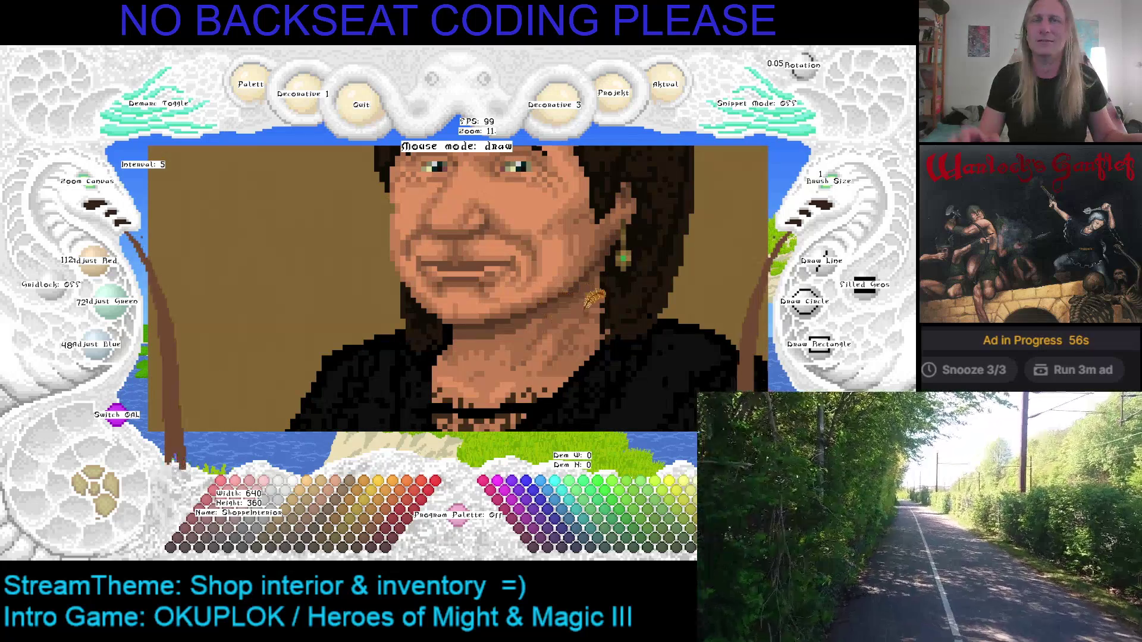
drag(376, 317, 388, 300)
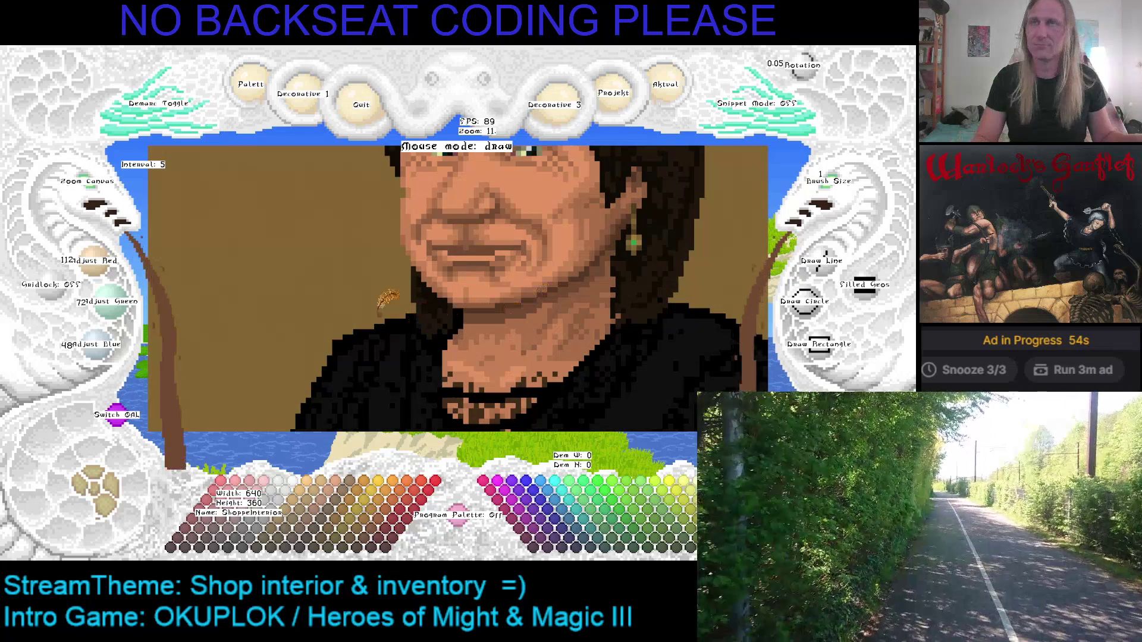
scroll(559, 178, down, 5)
mouse_move(551, 189)
mouse_down()
mouse_move(577, 201)
mouse_move(439, 189)
mouse_up()
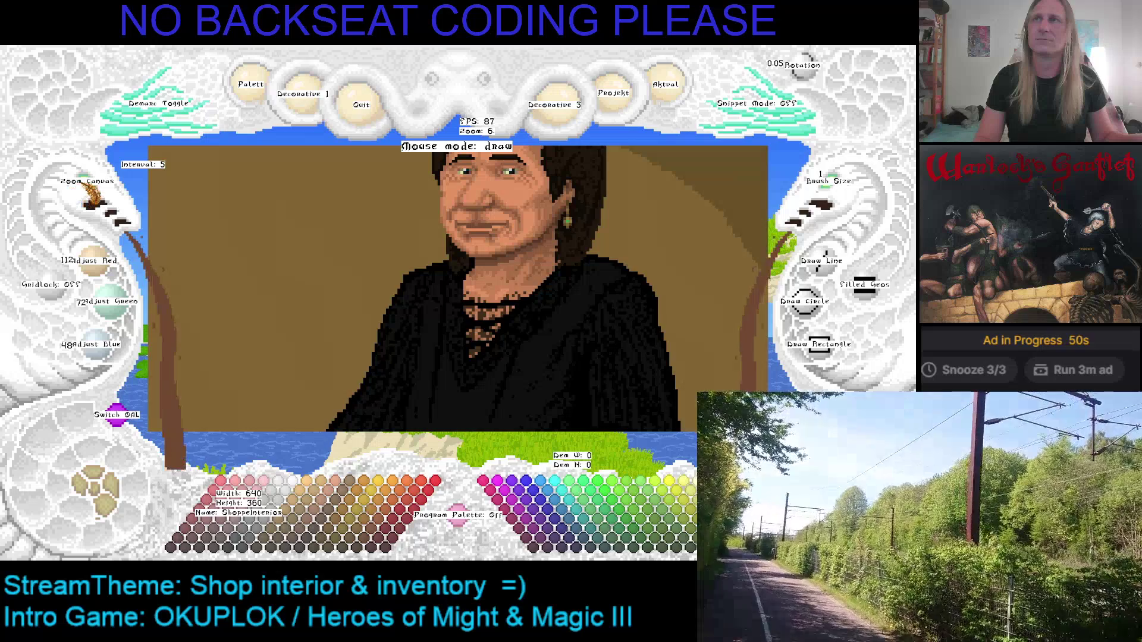
scroll(95, 193, down, 2)
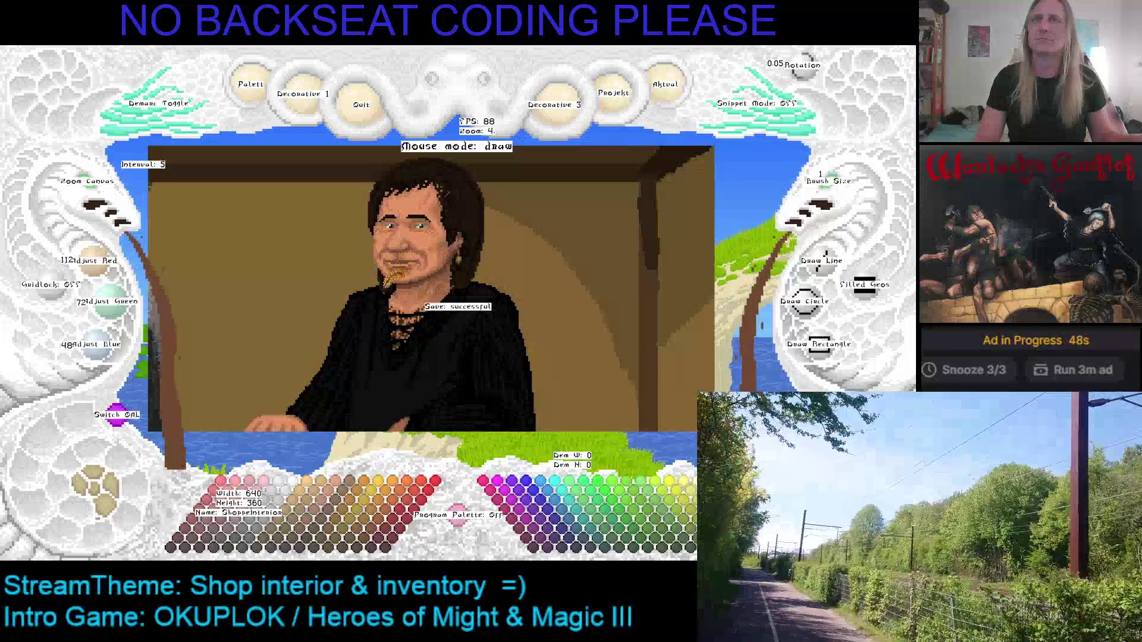
mouse_move(357, 324)
mouse_down()
mouse_move(447, 333)
mouse_move(393, 294)
mouse_move(314, 265)
mouse_move(383, 265)
mouse_up()
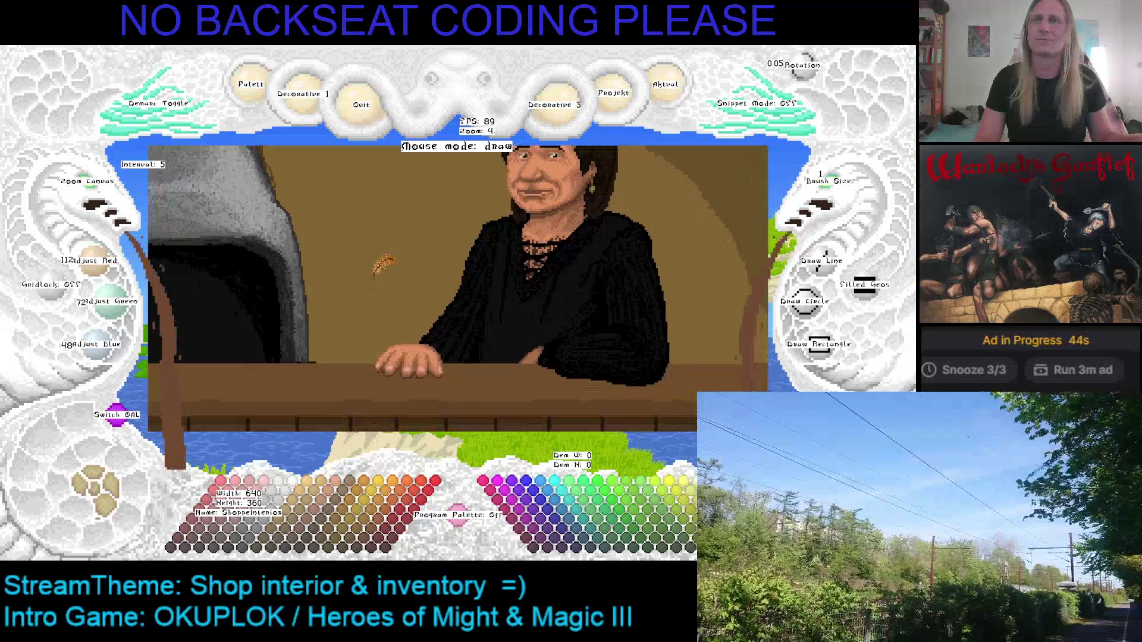
drag(365, 309, 379, 268)
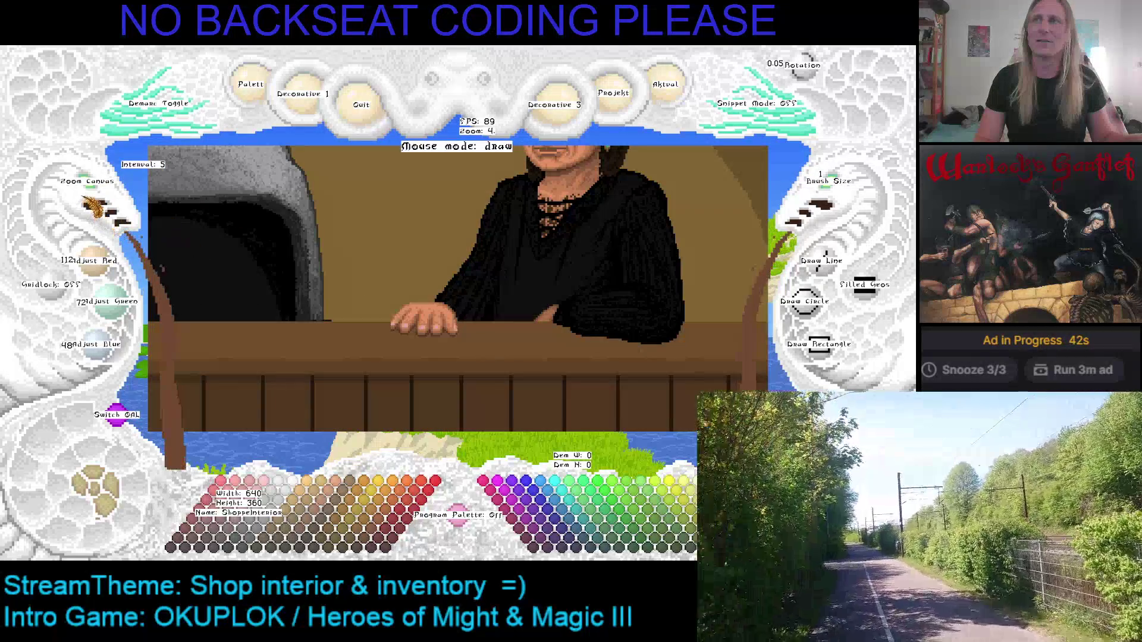
scroll(89, 206, up, 9)
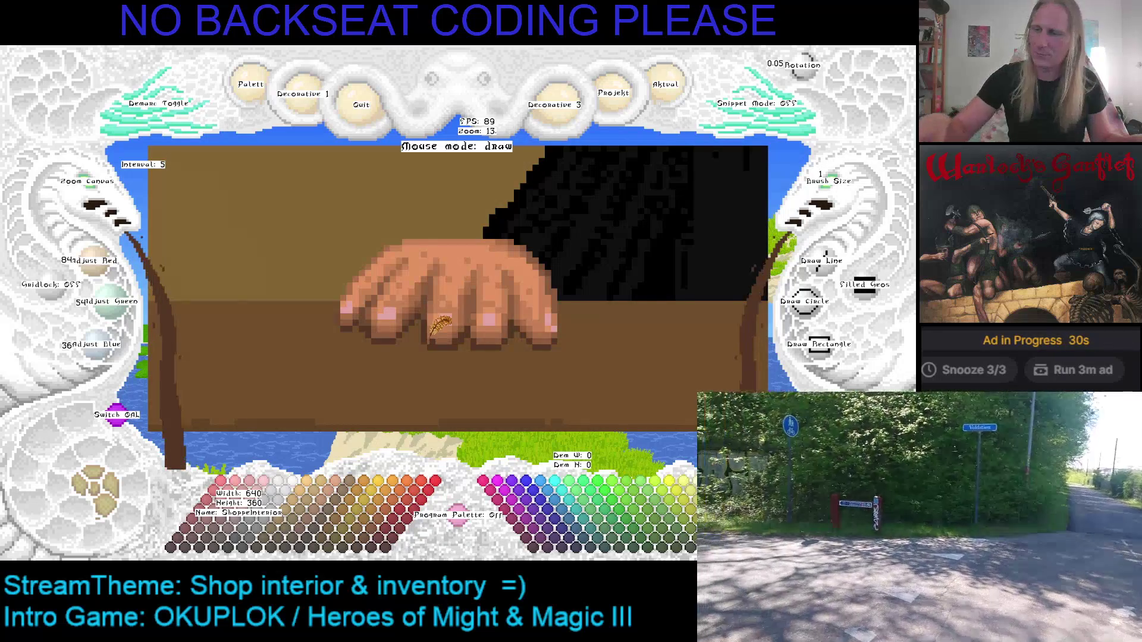
Frame the hand and toggle the drawing colour between cyan and the brown skin shades.
key(Up)
key(Left)
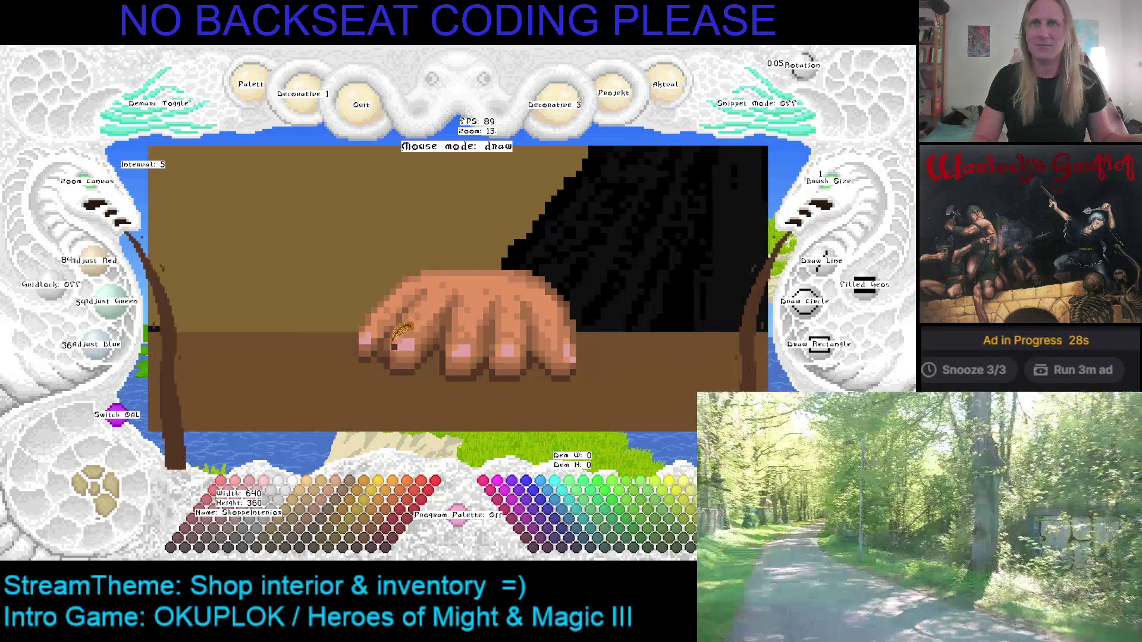
key(c)
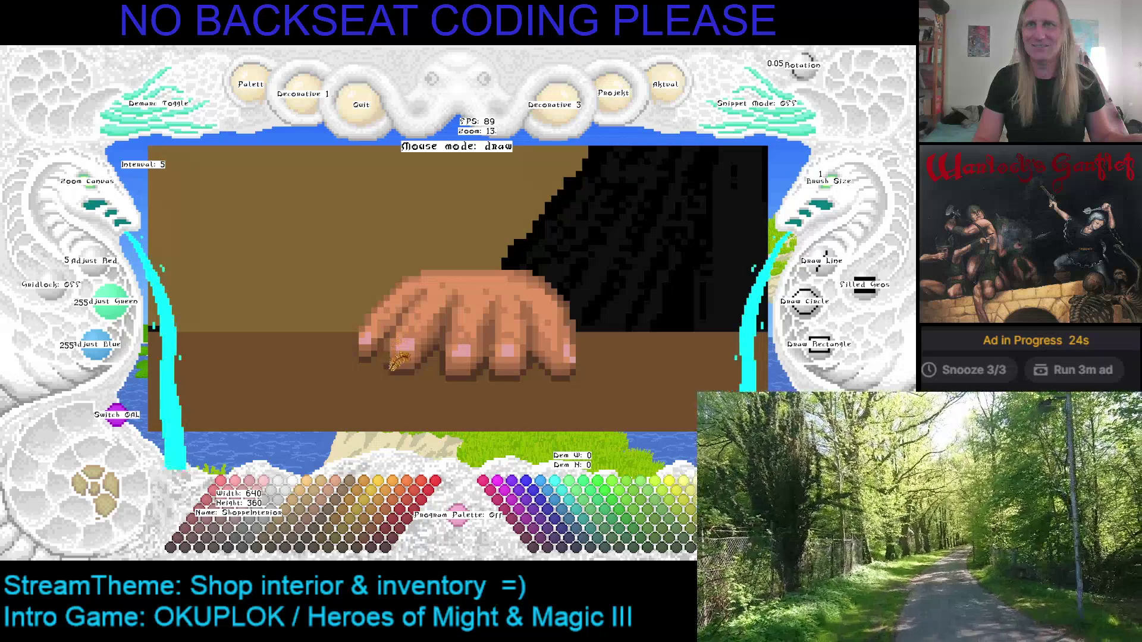
key(c)
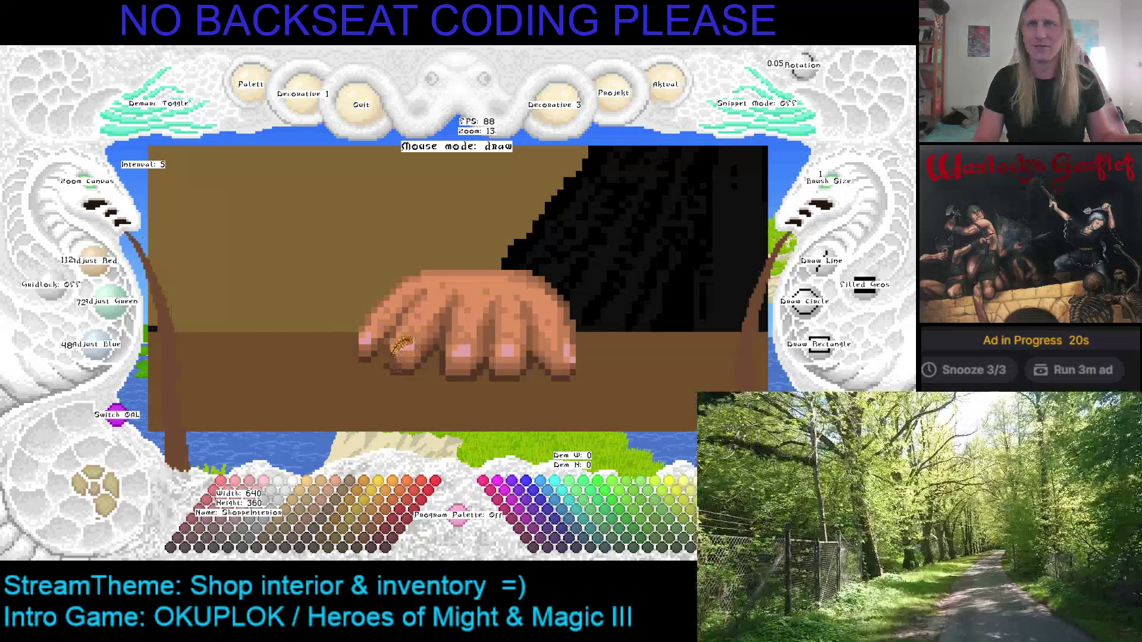
key(x)
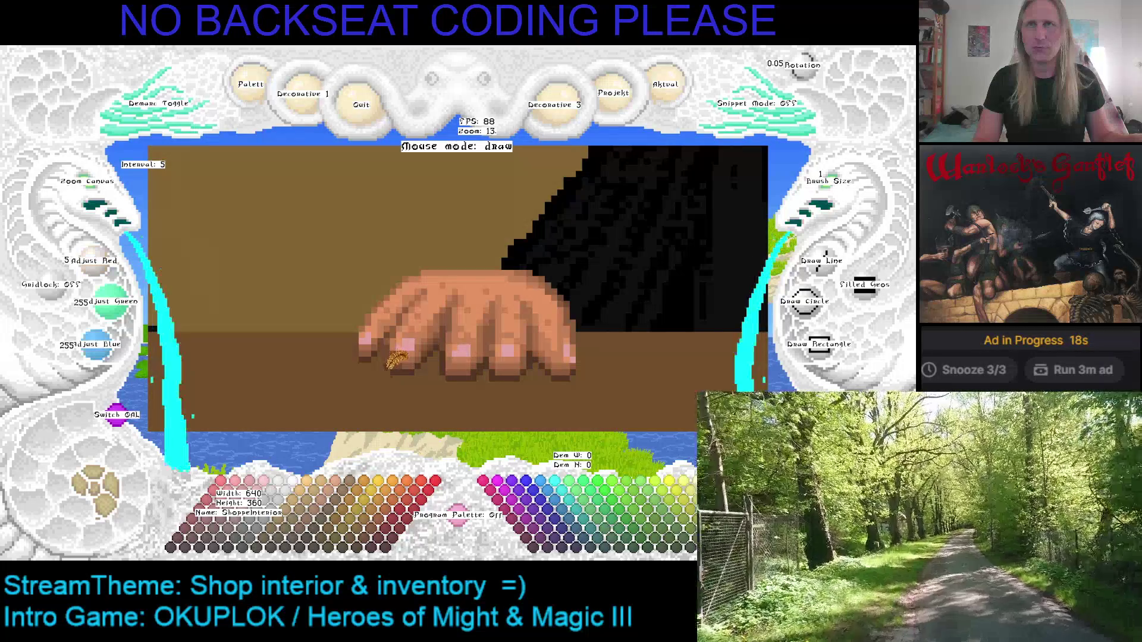
key(x)
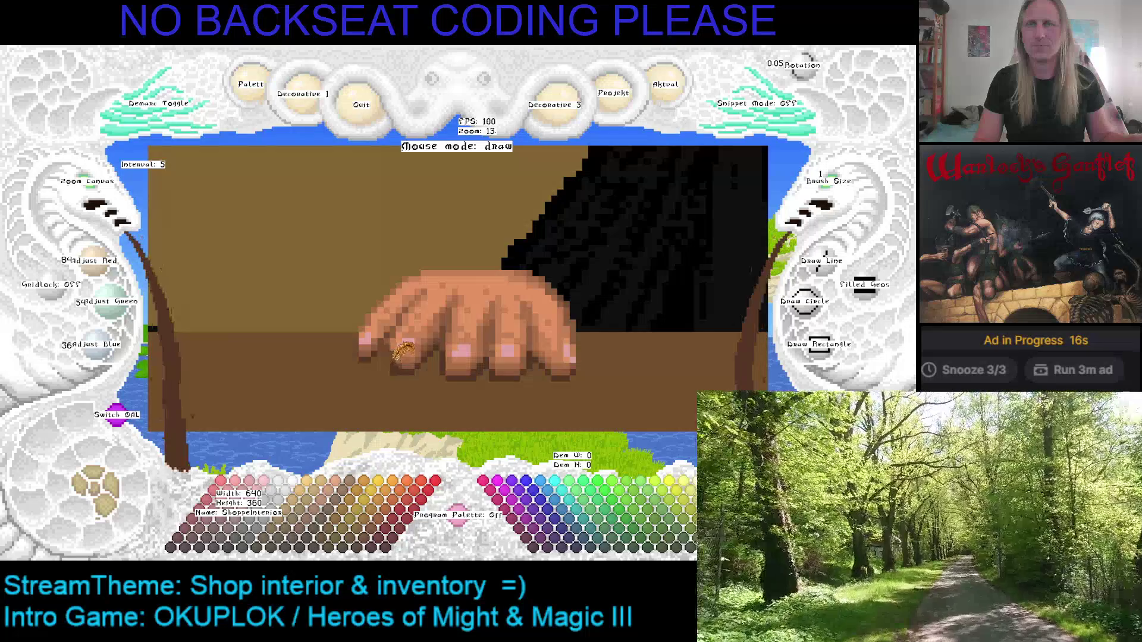
key(x)
key(x)
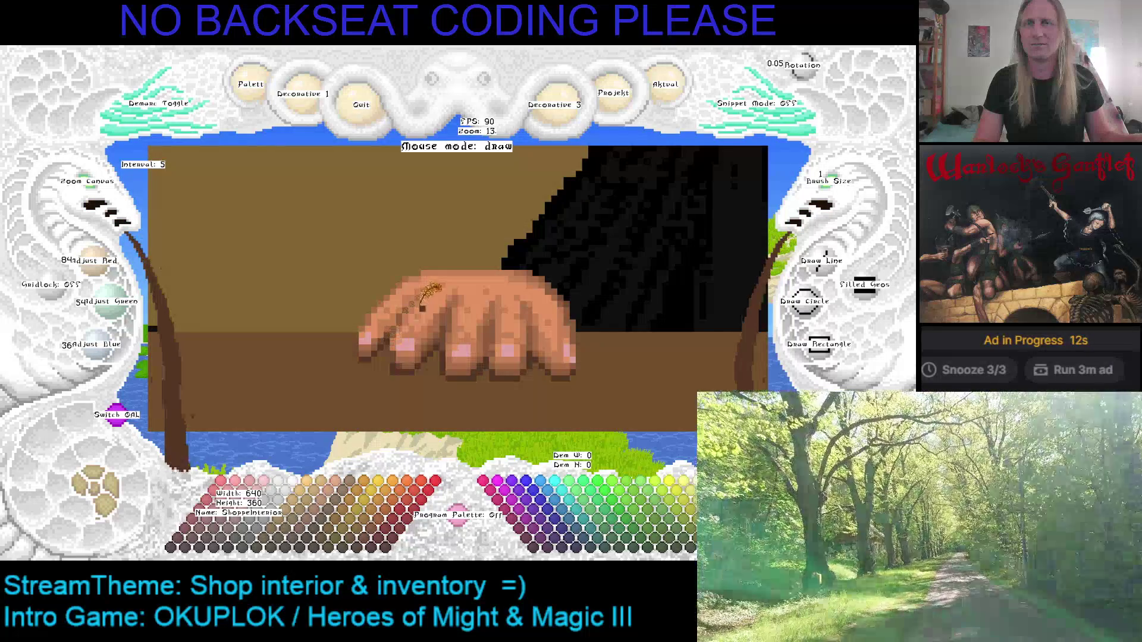
key(x)
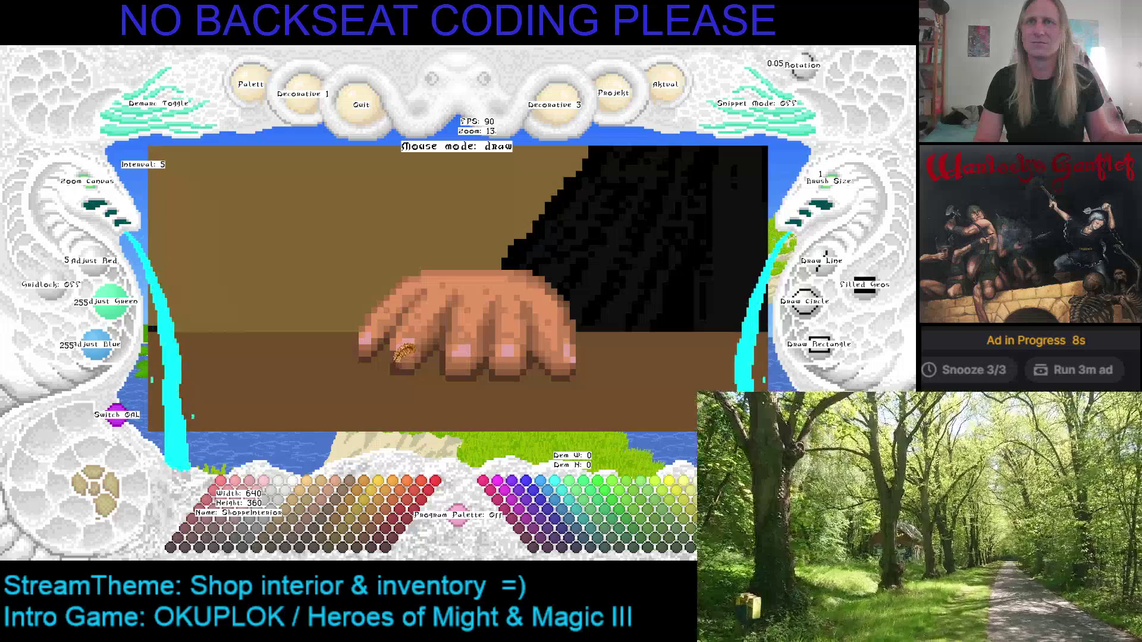
key(x)
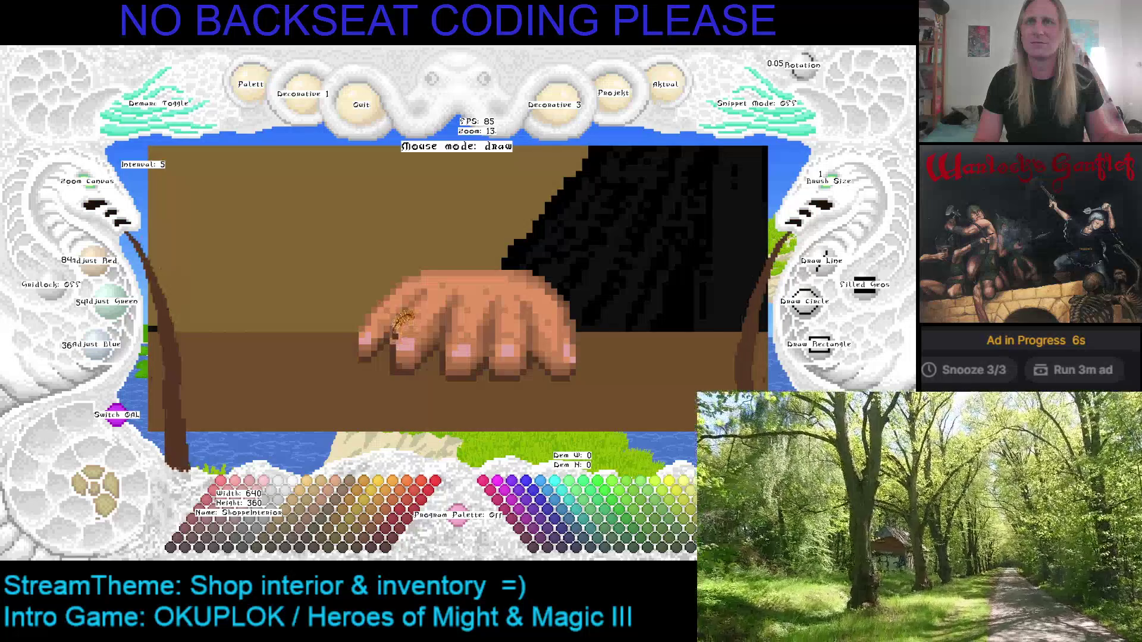
key(x)
Center the hand and sample its skin tone, keeping 84/54/36 brown as the drawing colour.
key(Right)
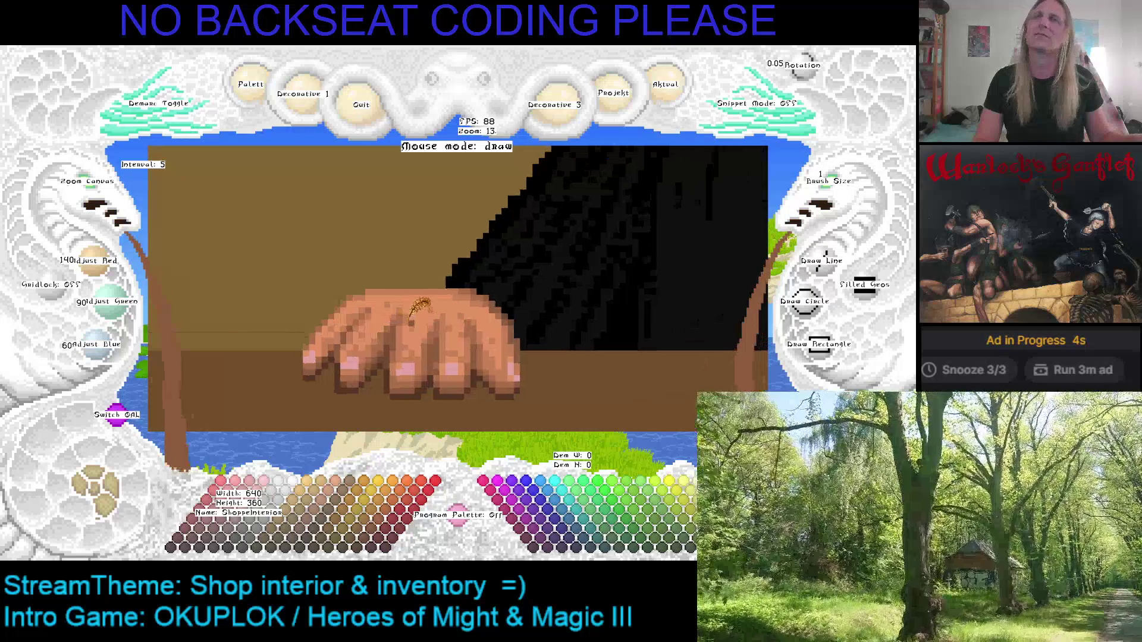
key(x)
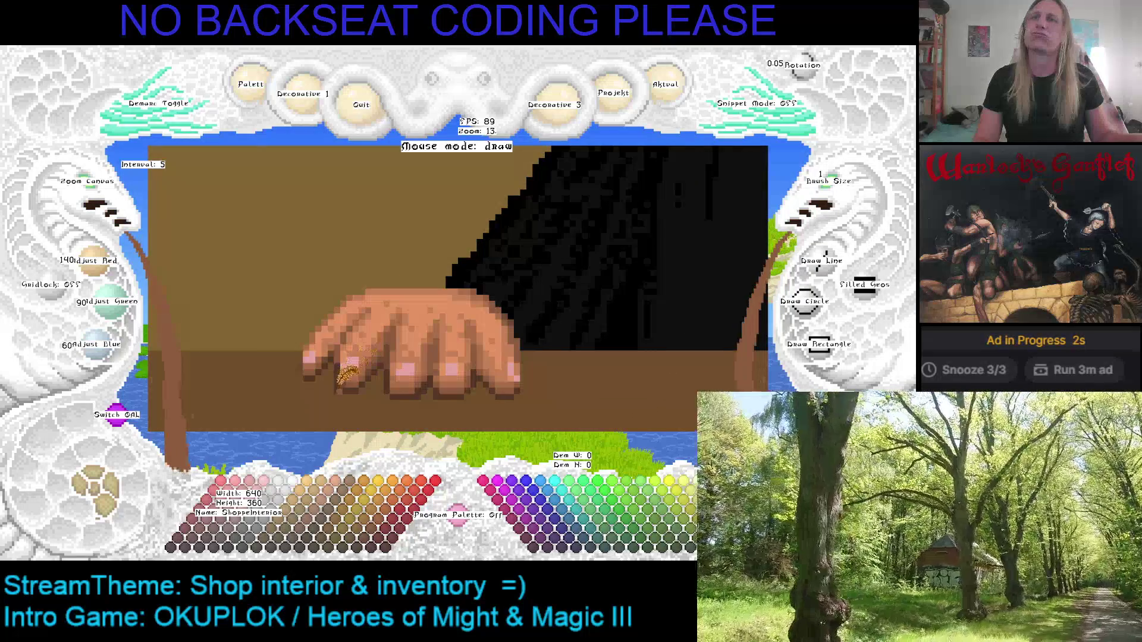
key(c)
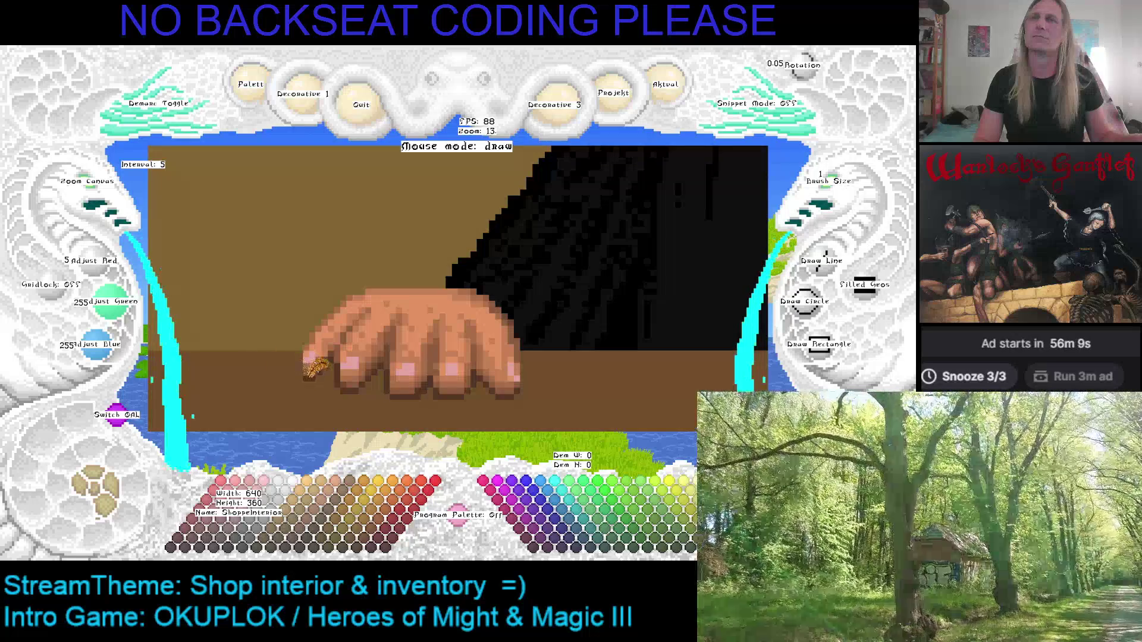
key(x)
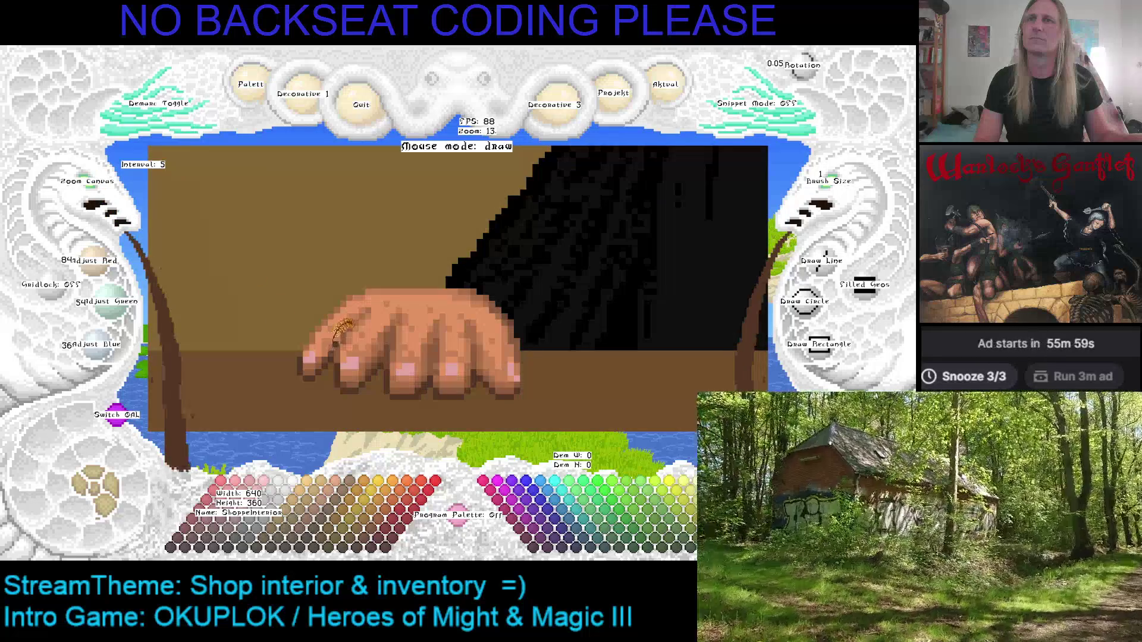
right_click(332, 351)
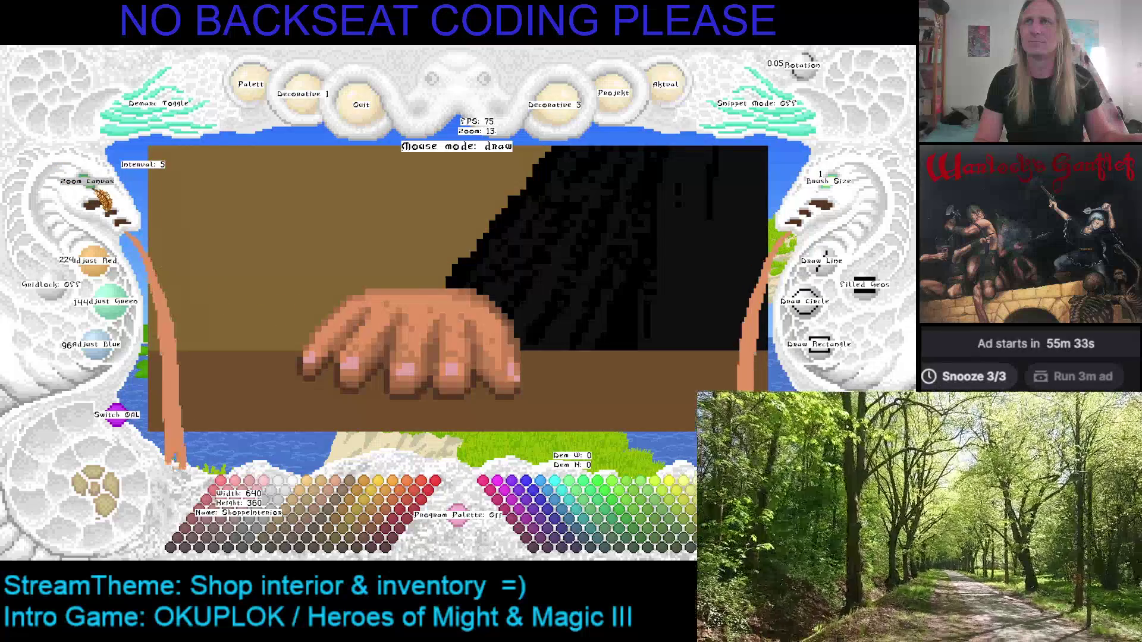
View the full portrait, then center the face and sample a darker shade and the lighter 224/144/96 skin tone.
scroll(101, 200, down, 9)
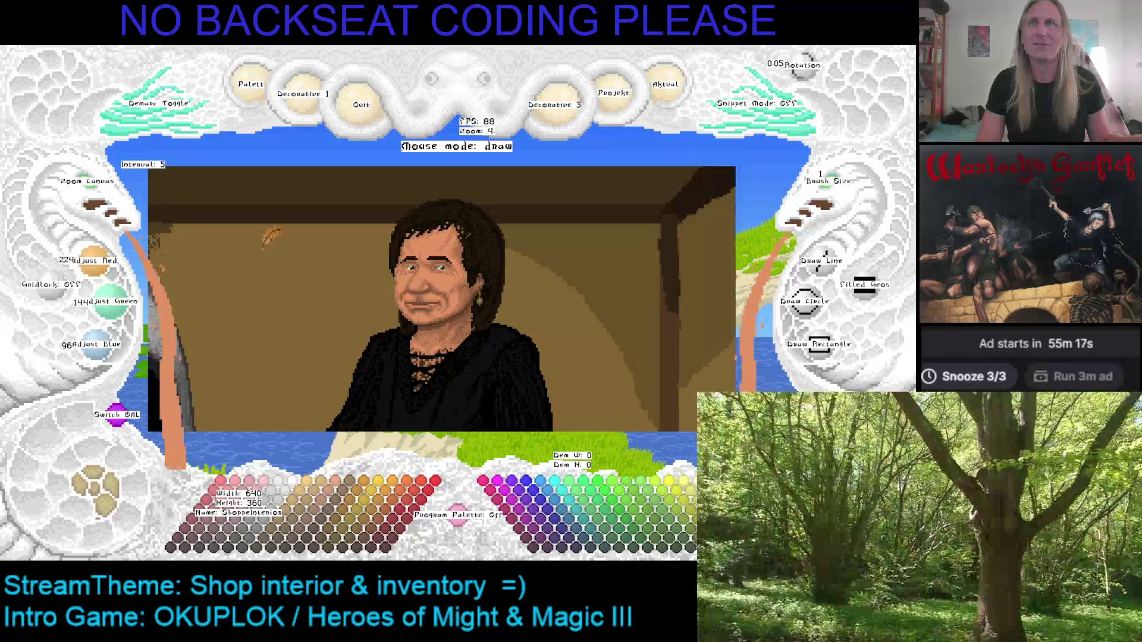
scroll(92, 190, up, 7)
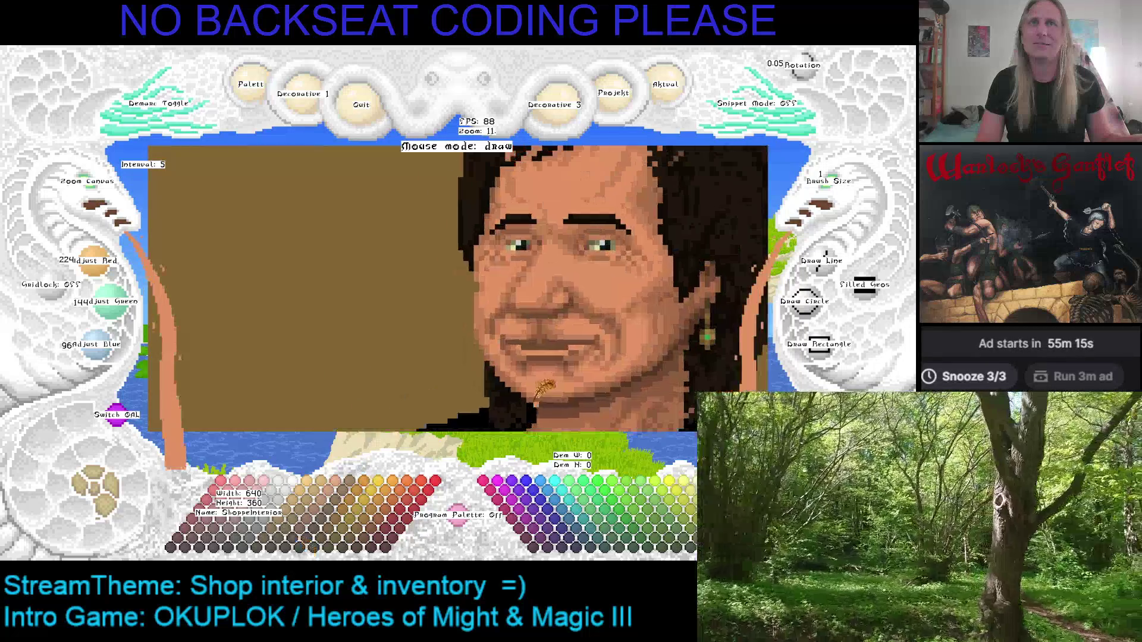
right_click(484, 253)
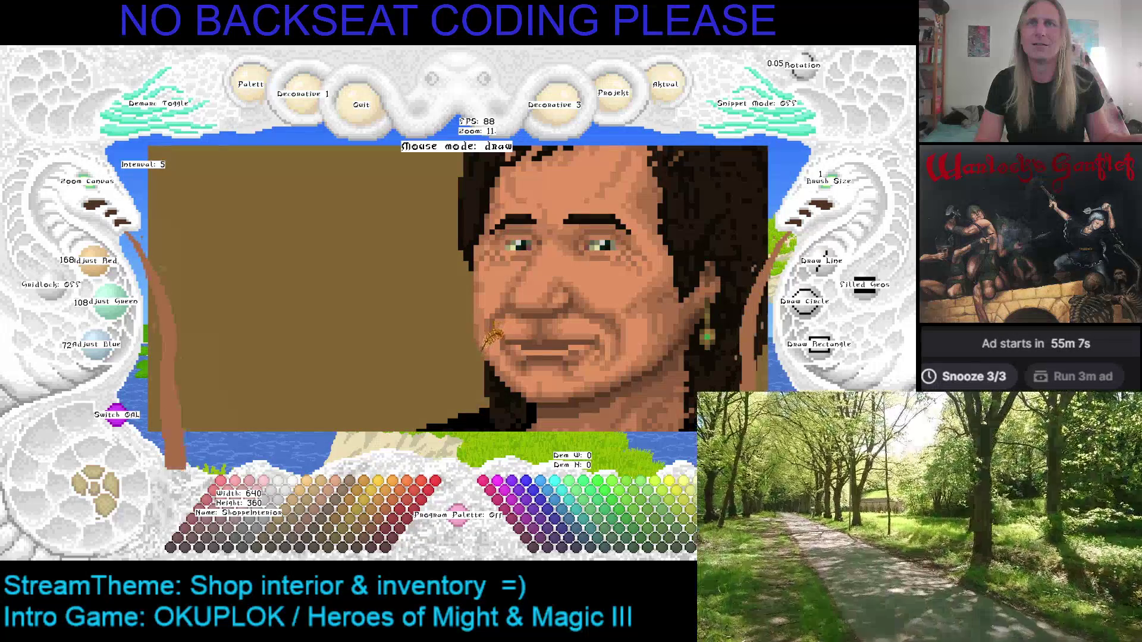
drag(613, 355, 523, 338)
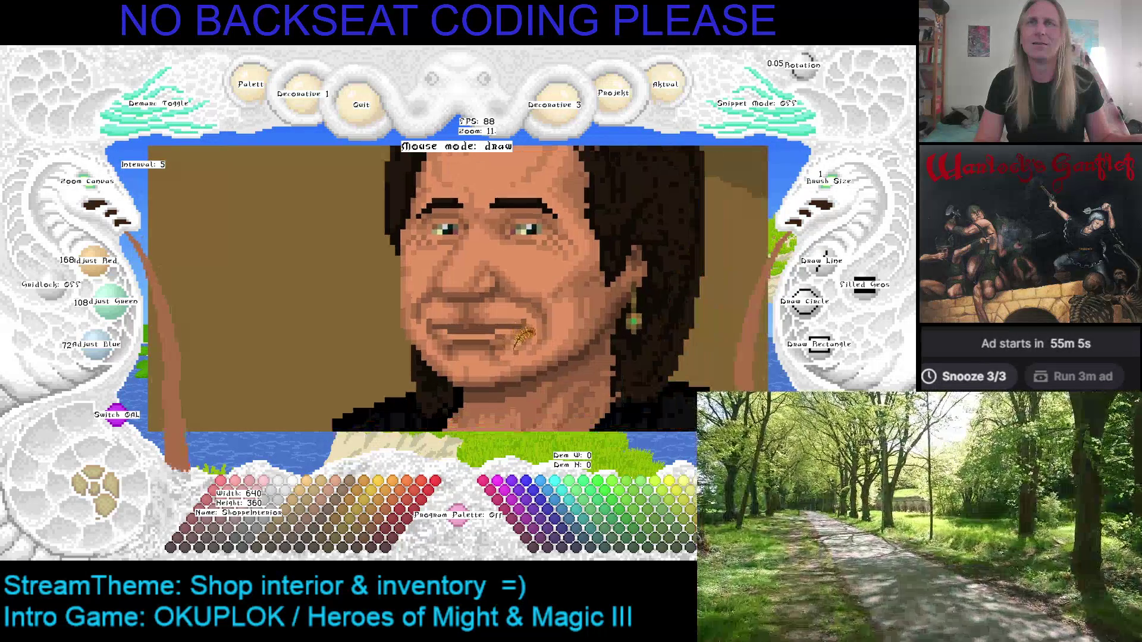
right_click(410, 318)
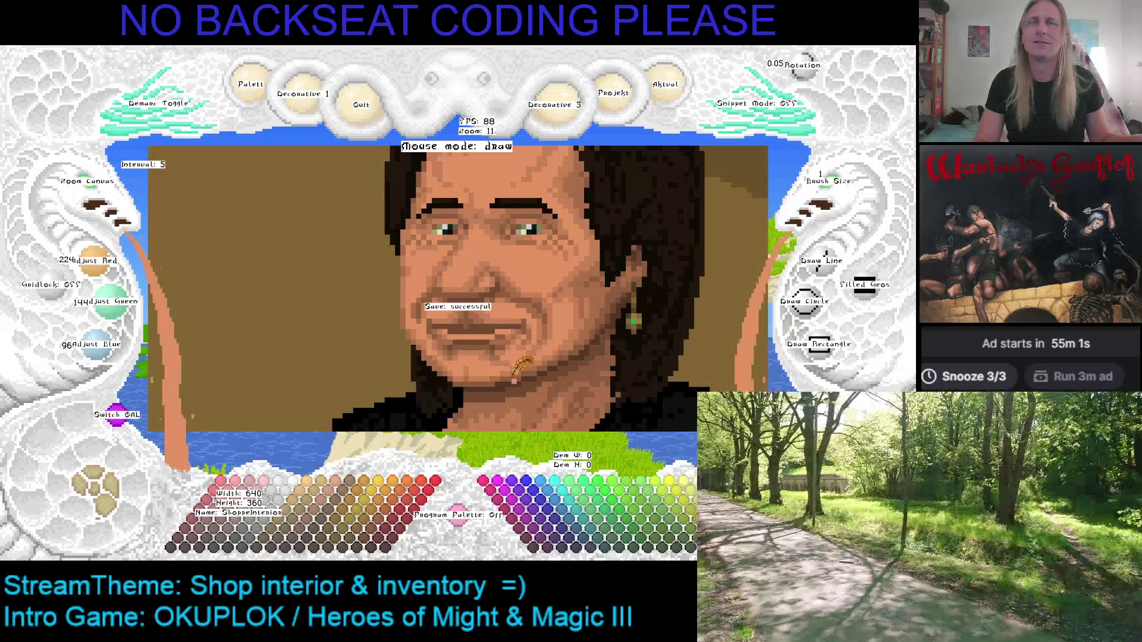
scroll(87, 185, down, 4)
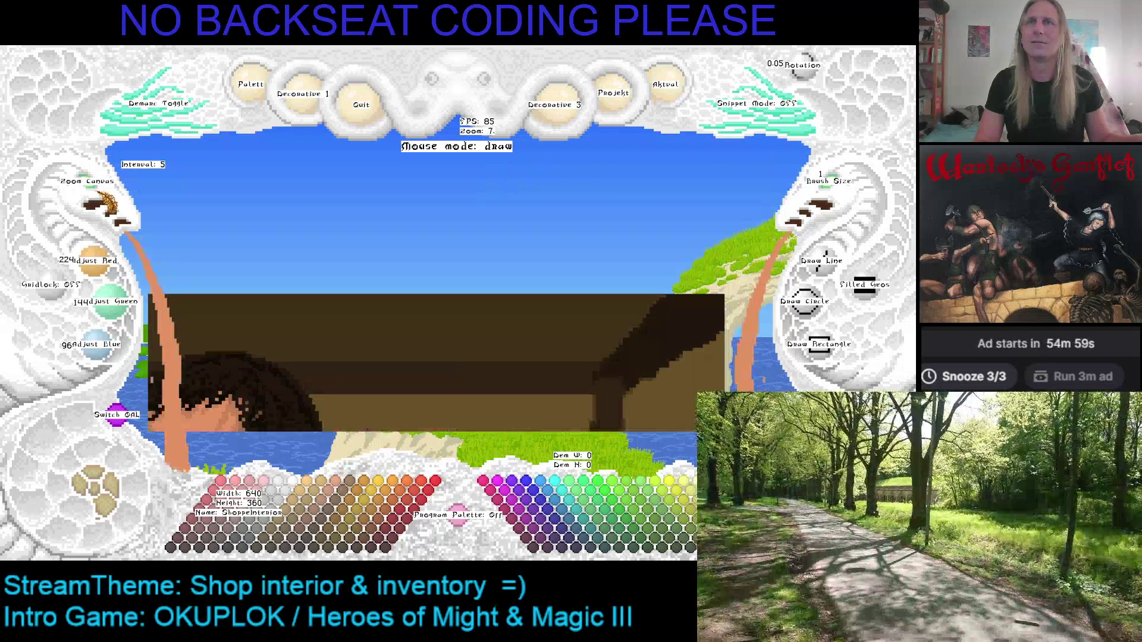
Zoom out to the full portrait, then zoom to 15 over the hand on the counter.
key(Down)
key(Left)
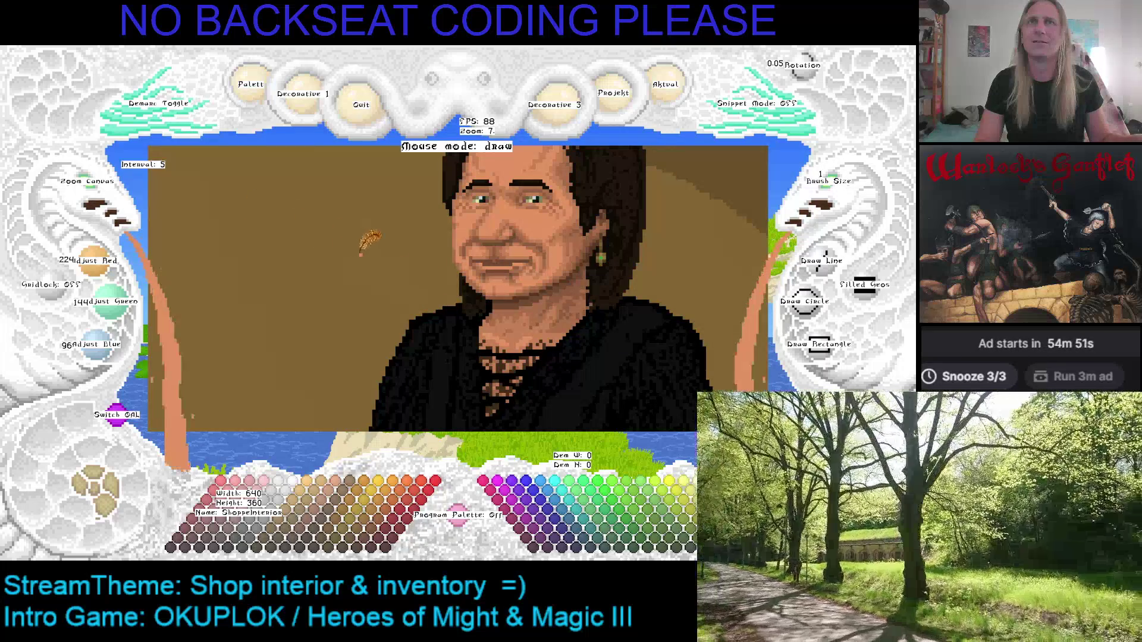
click(102, 191)
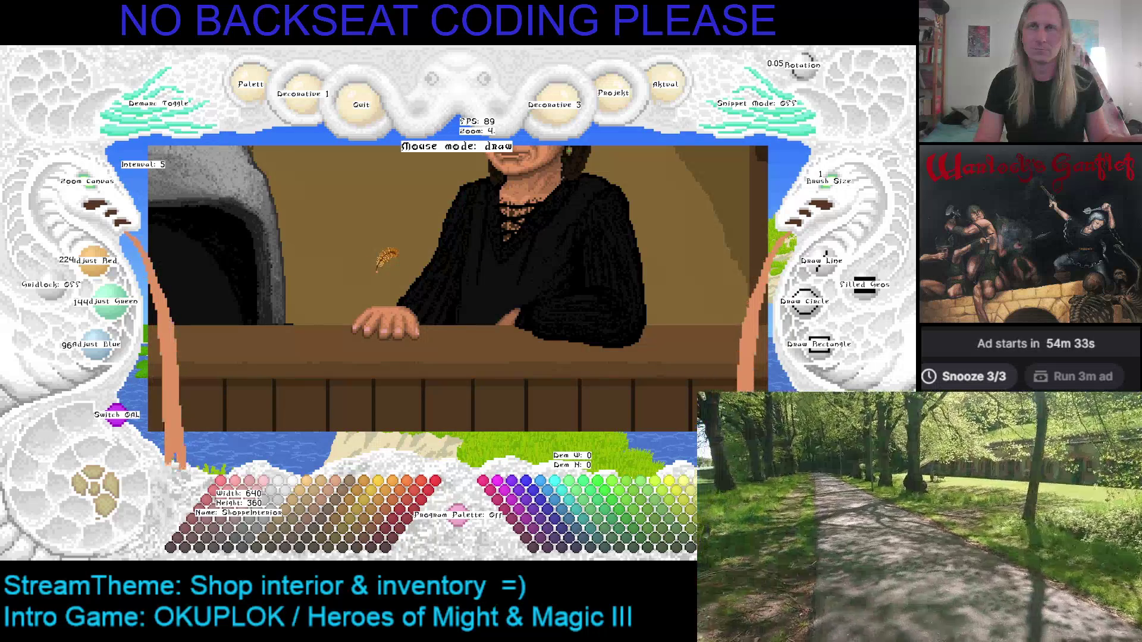
scroll(98, 196, up, 5)
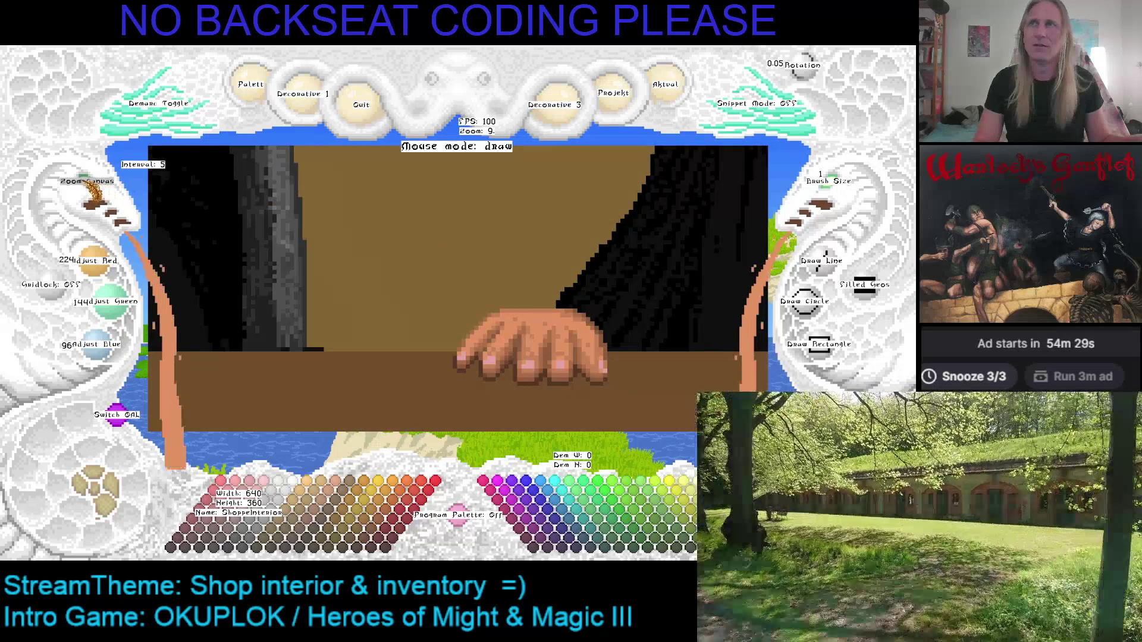
scroll(98, 196, up, 6)
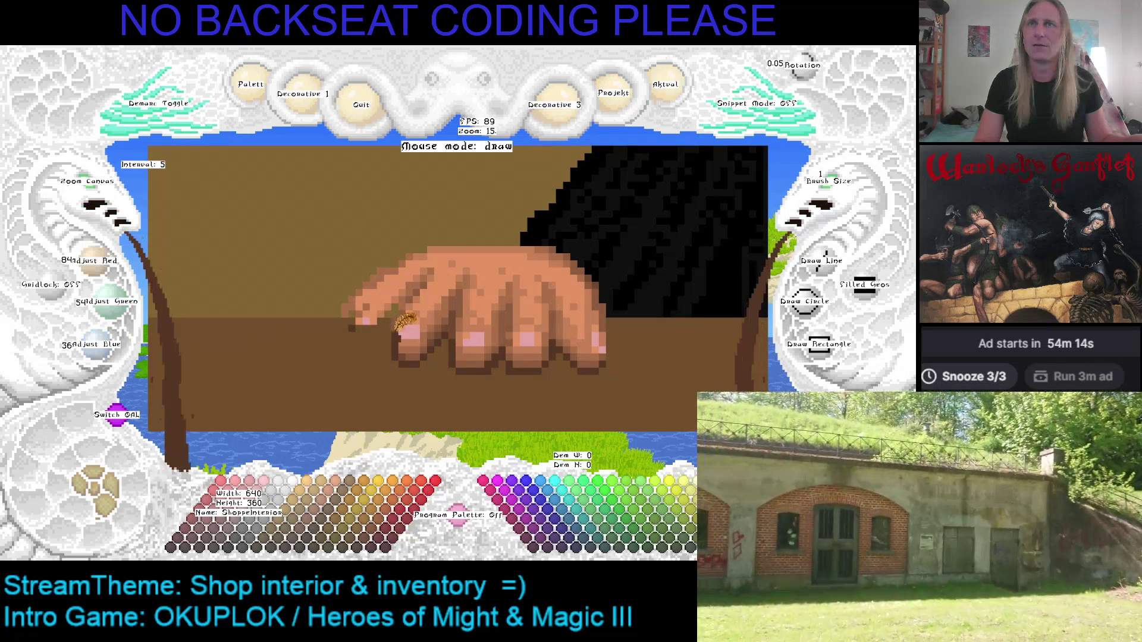
Add dark shadow pixels beneath the leftmost fingertip and sample the pink fingernail colour.
mouse_move(370, 323)
mouse_down()
mouse_move(345, 315)
mouse_move(357, 324)
mouse_up()
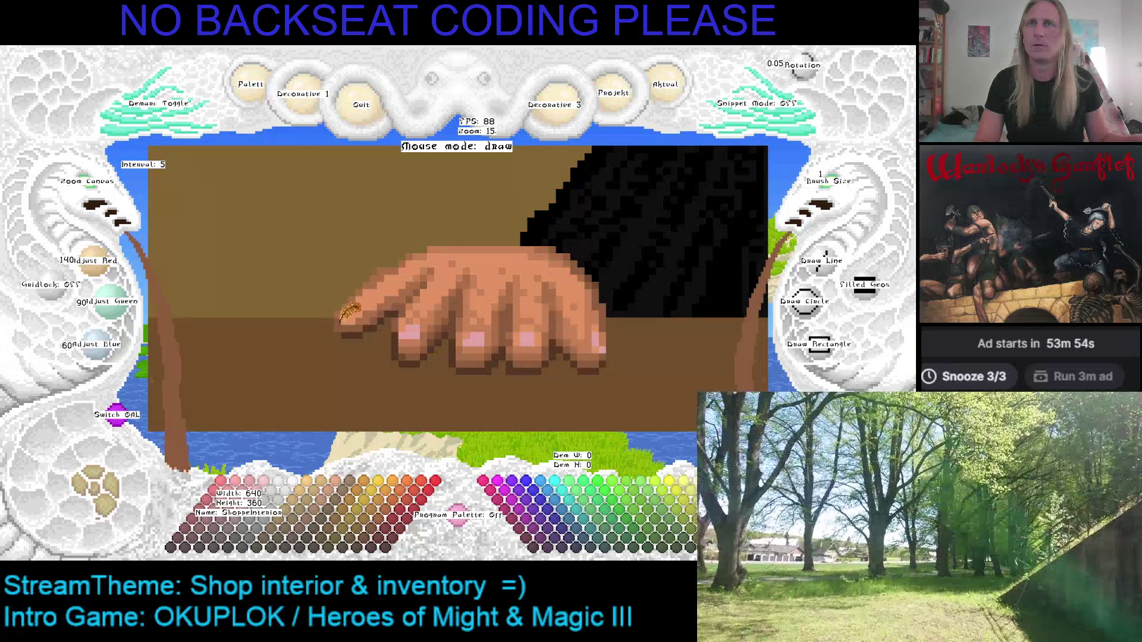
right_click(407, 326)
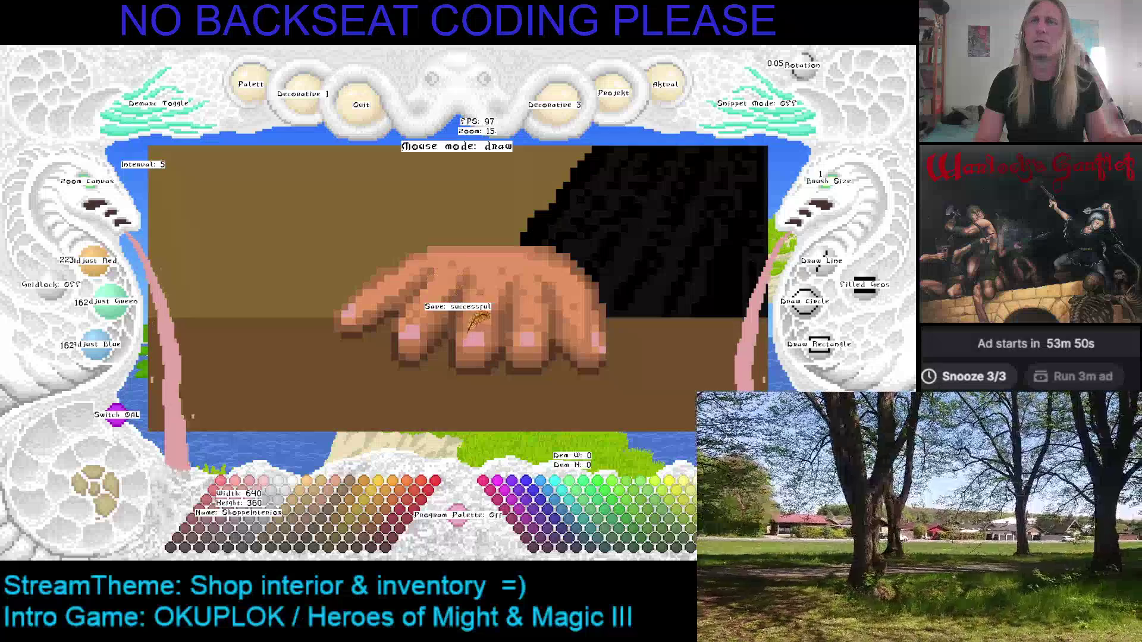
drag(461, 310, 434, 344)
Sample cyan, background brown, skin and outline colours around the hand, ending with white as the drawing colour.
right_click(345, 279)
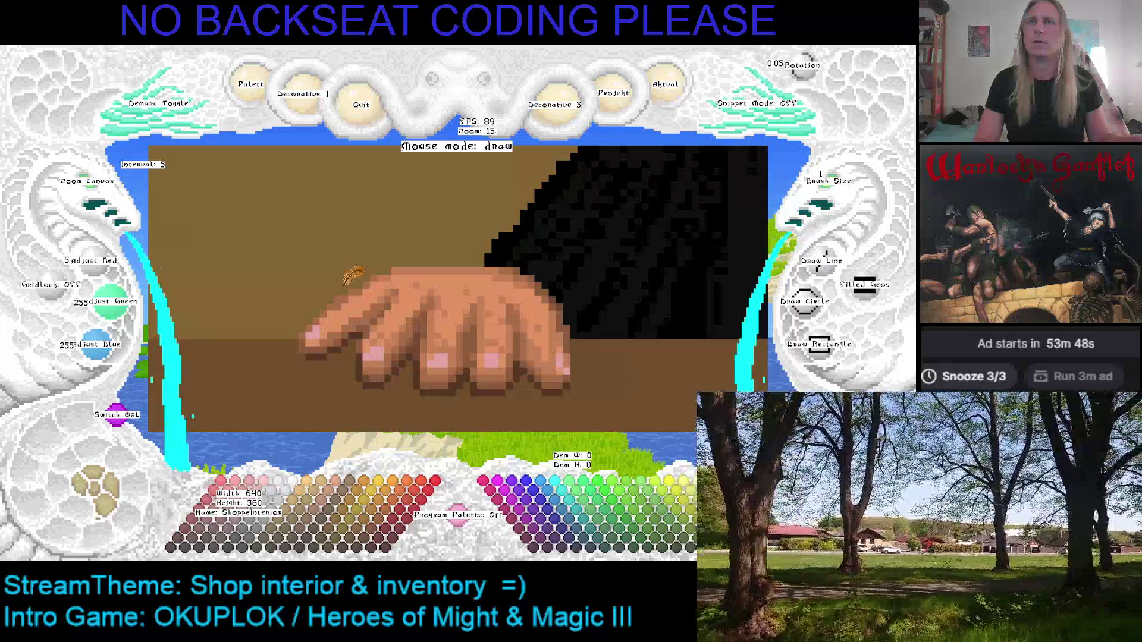
right_click(357, 288)
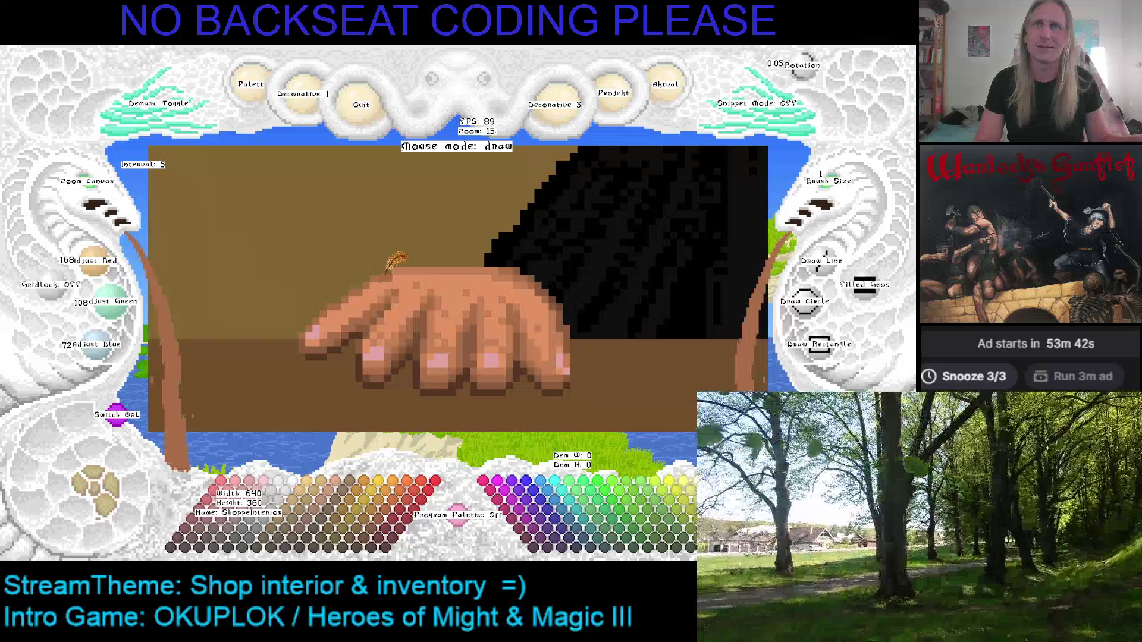
key(ctrl+z)
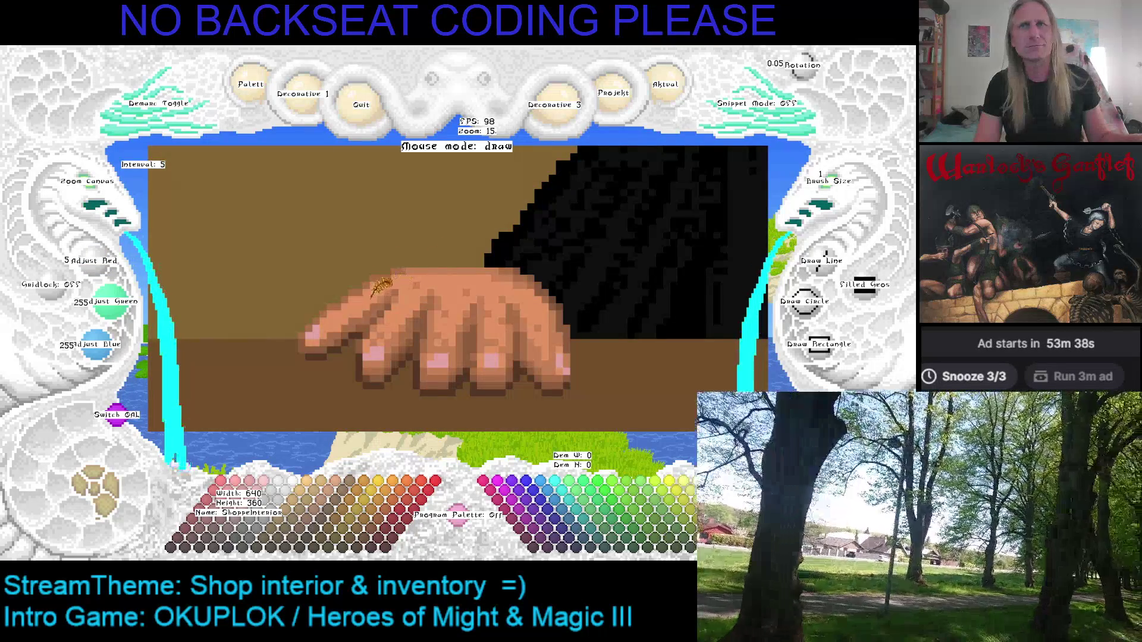
right_click(390, 285)
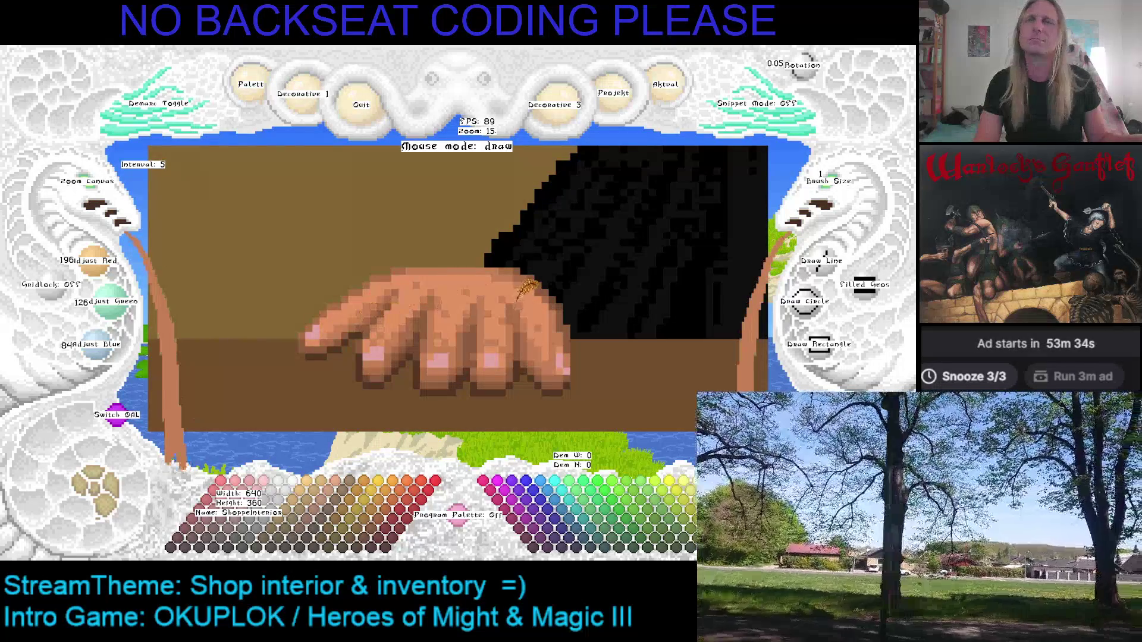
right_click(359, 328)
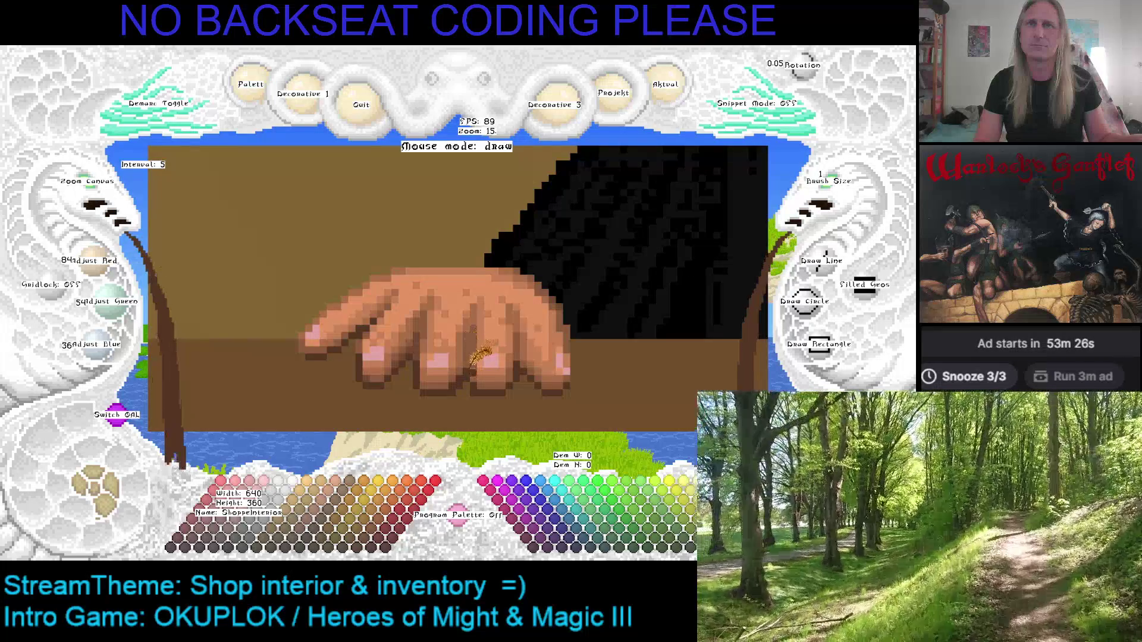
right_click(466, 350)
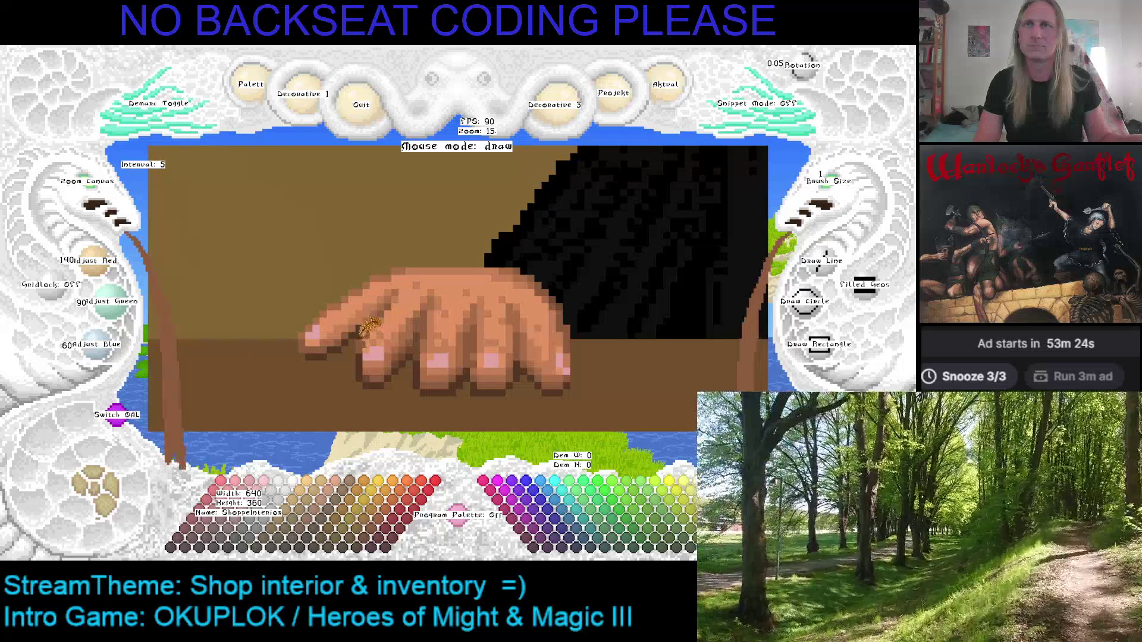
right_click(361, 359)
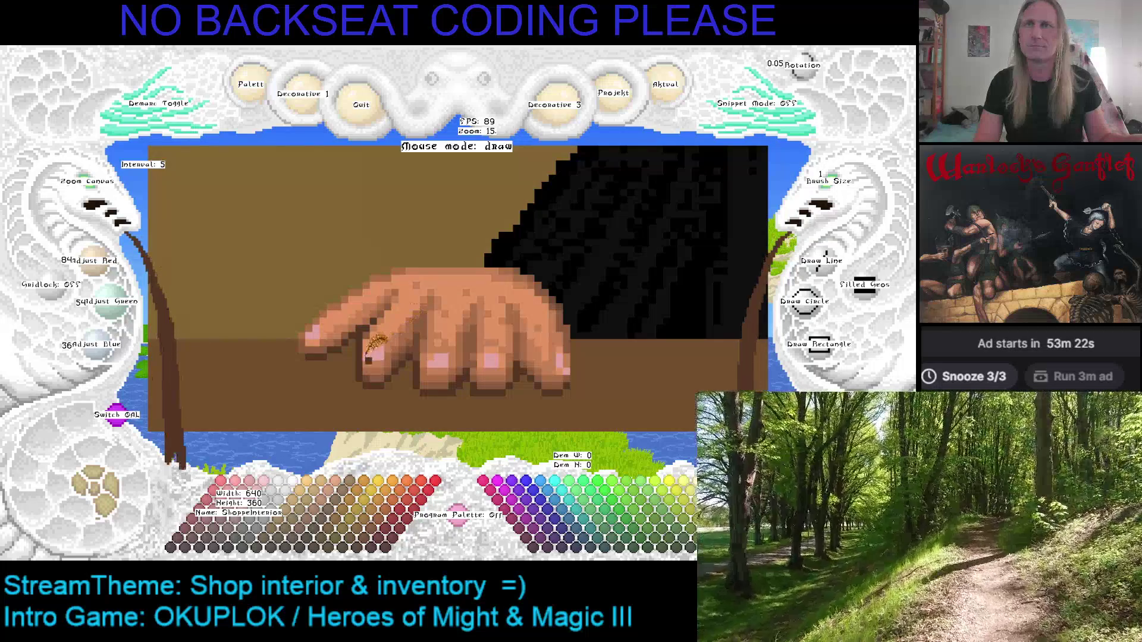
right_click(351, 366)
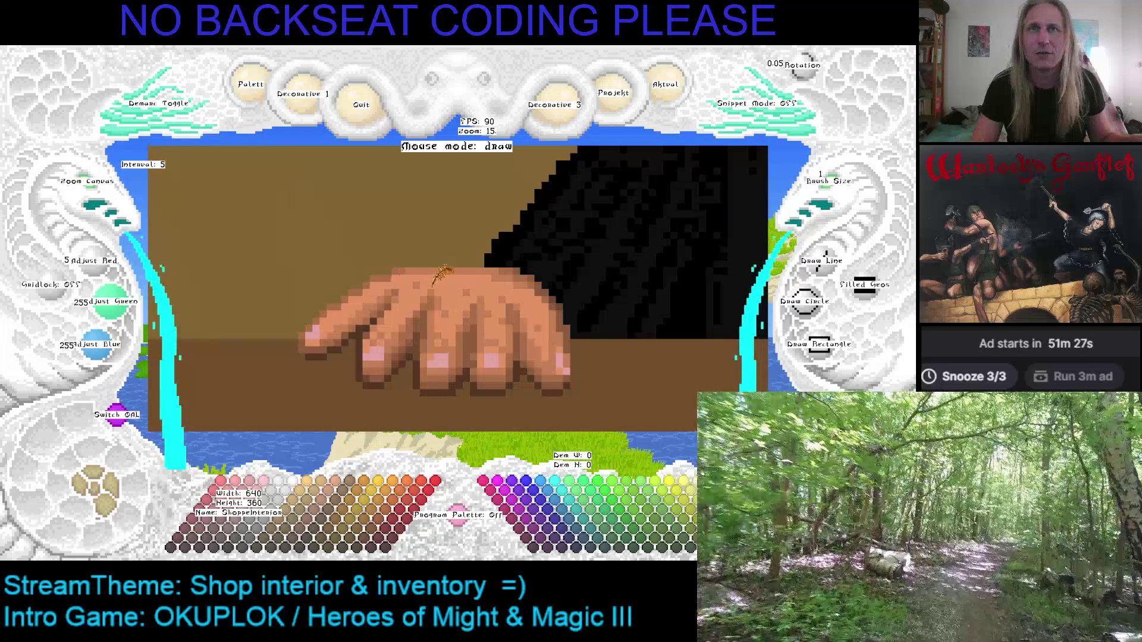
Shift the view along the hand and sample its brown and light-to-dark skin tones.
key(Down)
key(Right)
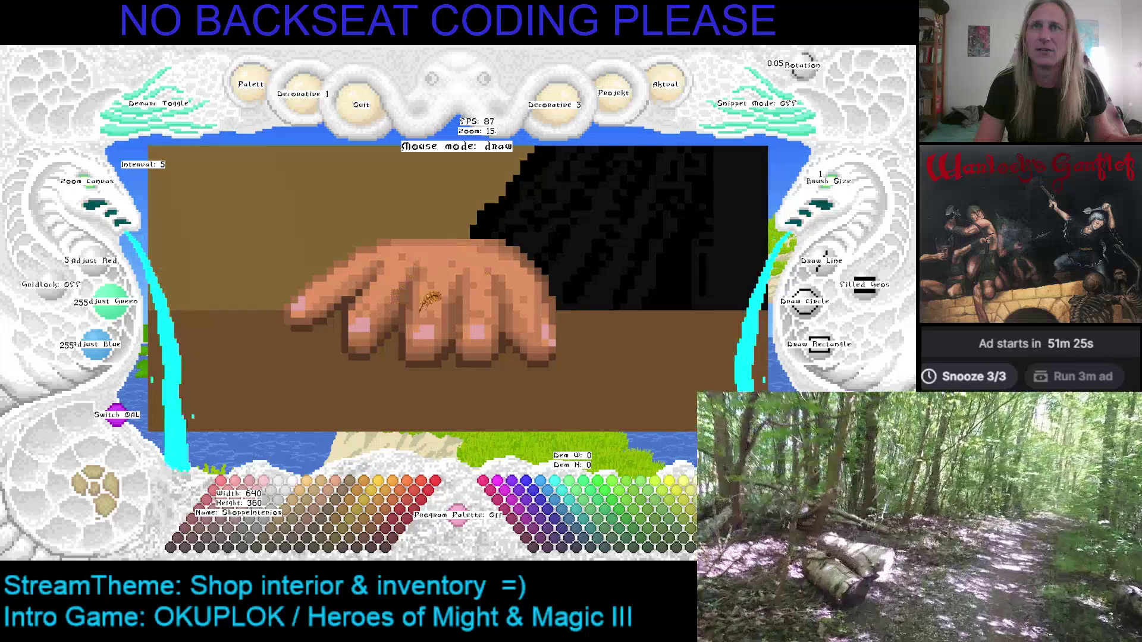
key(Down)
key(Right)
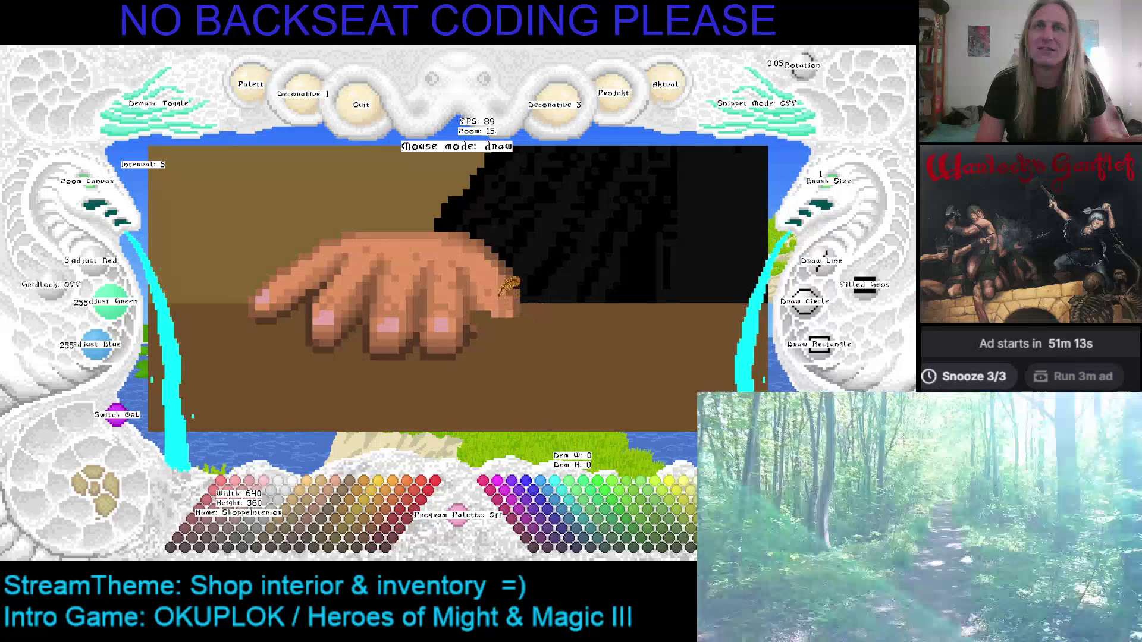
right_click(515, 274)
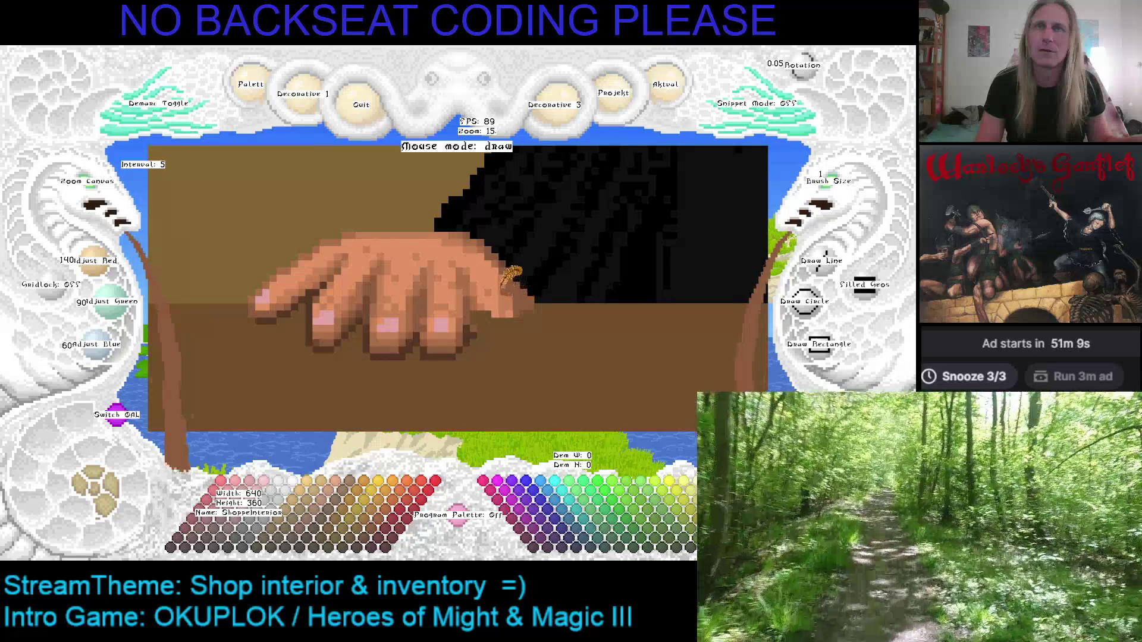
right_click(503, 274)
right_click(507, 275)
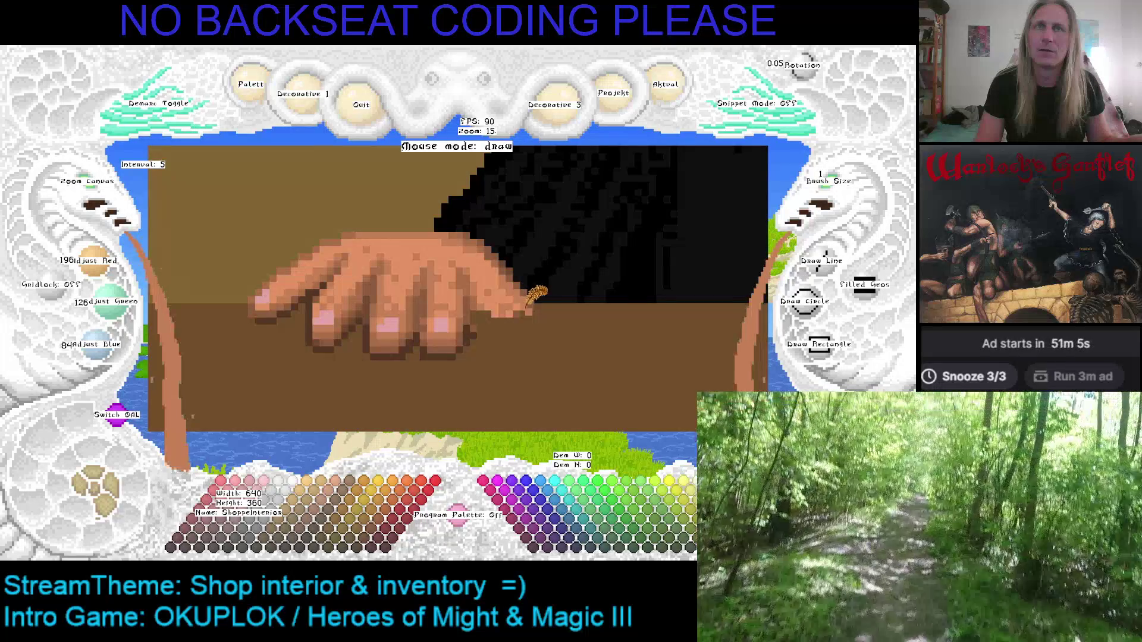
right_click(474, 287)
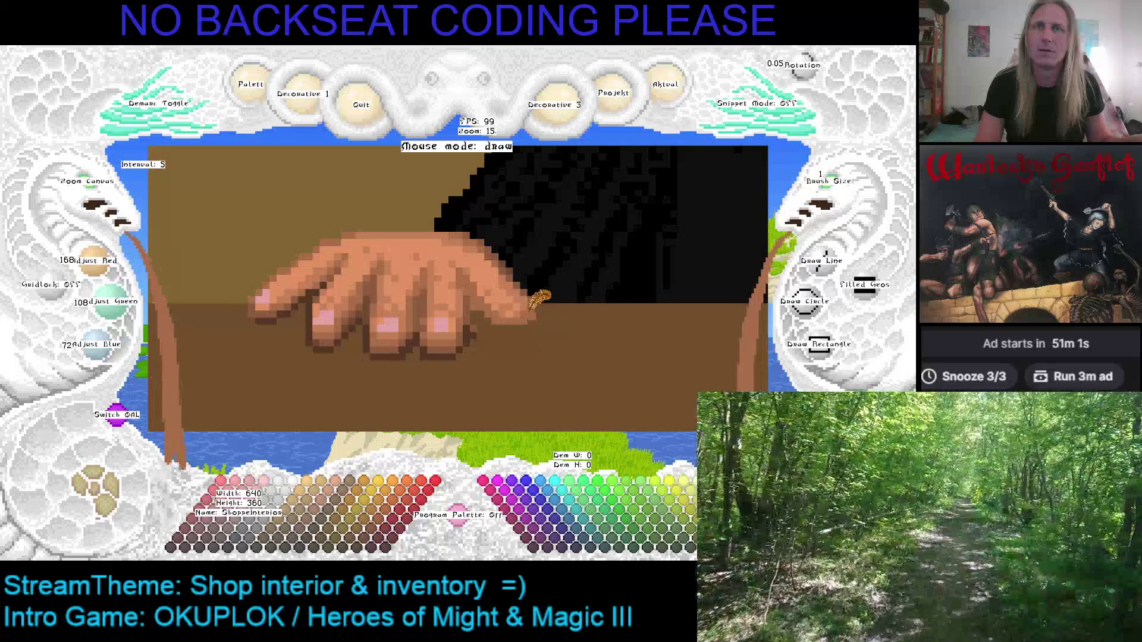
right_click(537, 300)
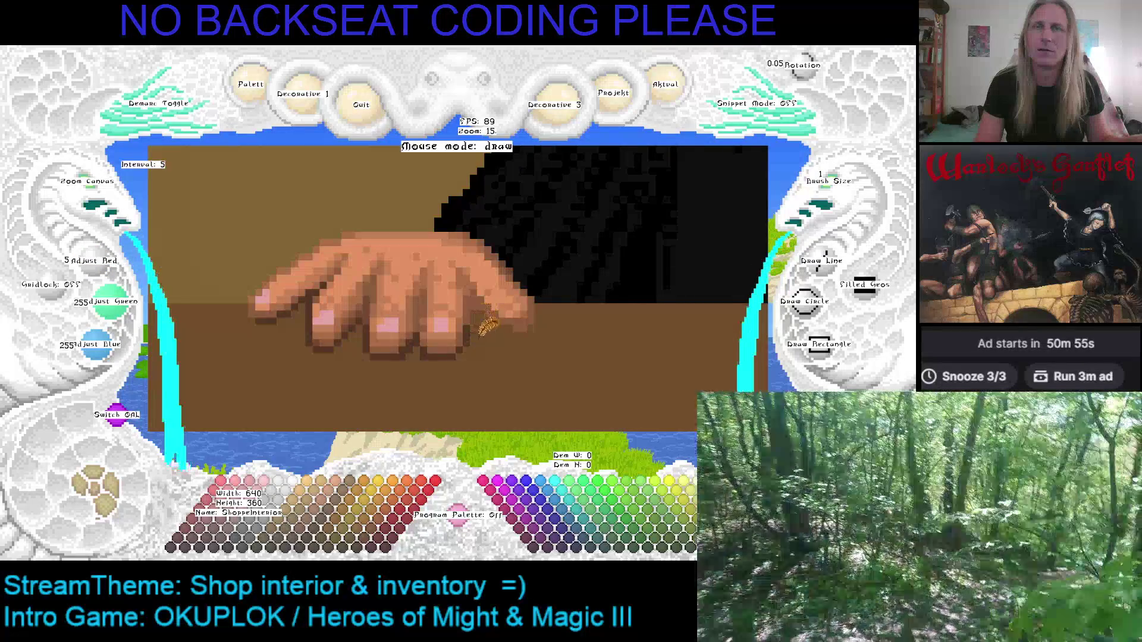
Settle the drawing colour on the darker 168/108/72 skin shade, then put the editor away.
right_click(479, 318)
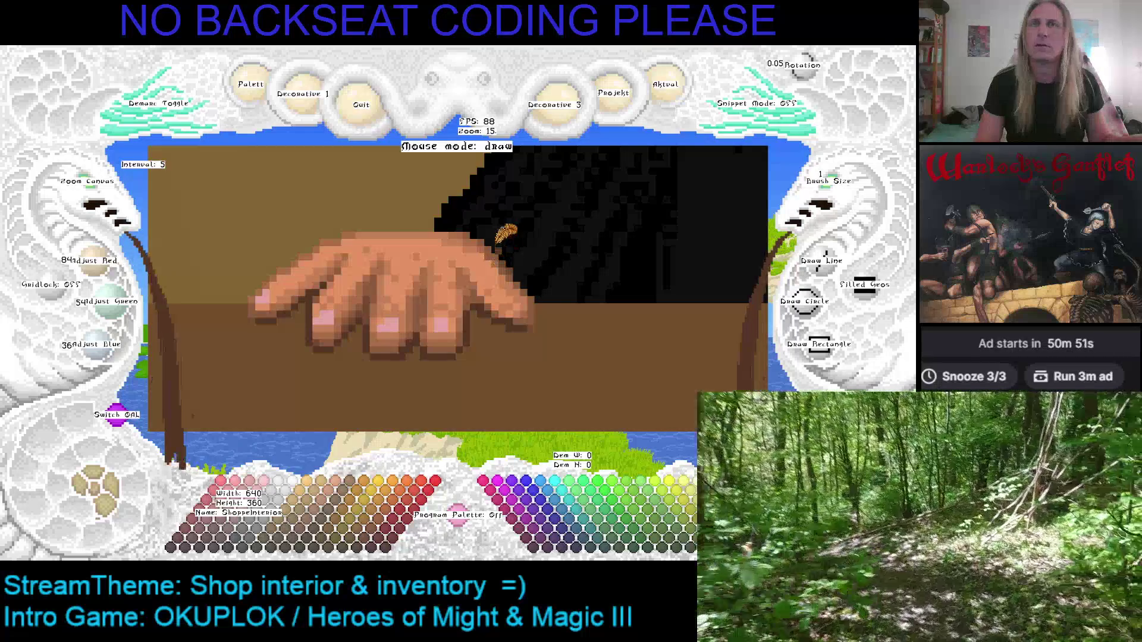
right_click(432, 287)
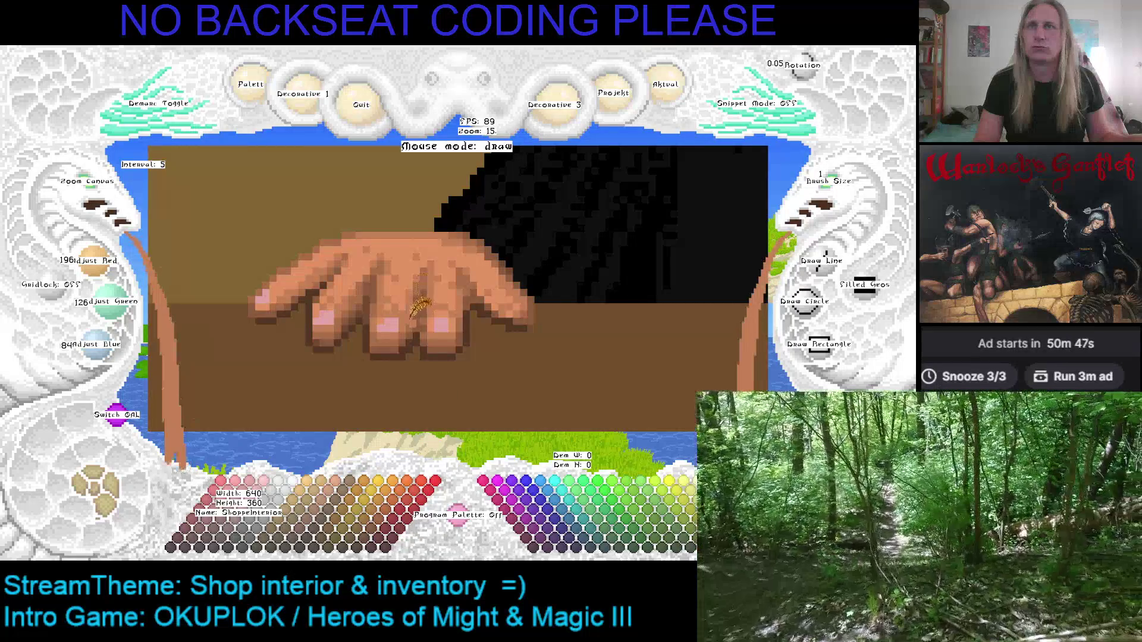
right_click(417, 285)
right_click(424, 288)
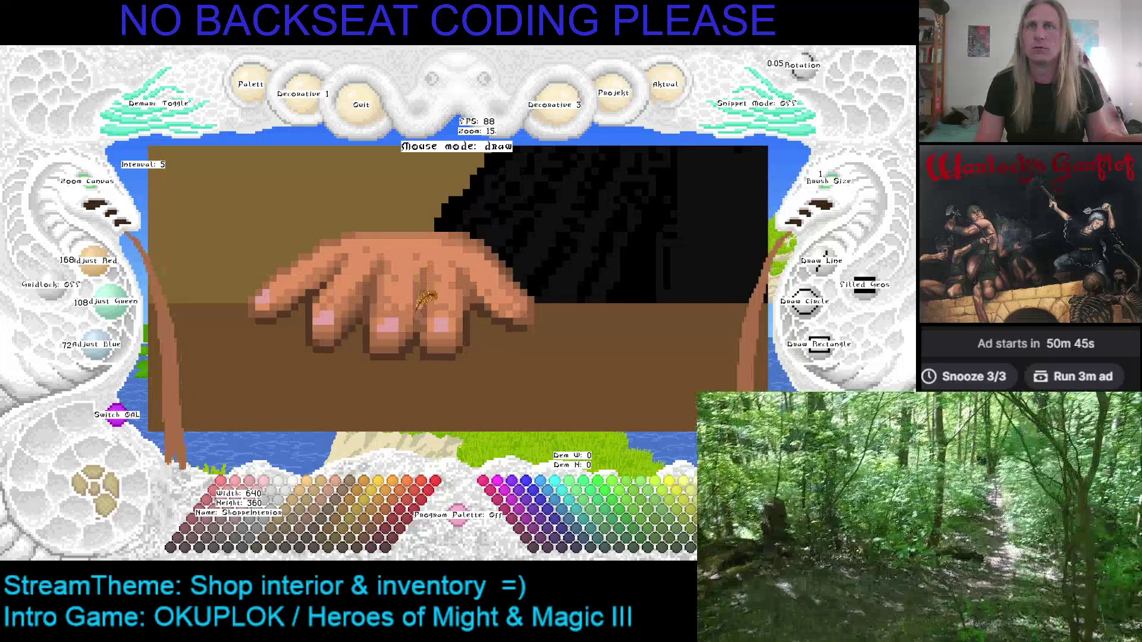
right_click(384, 252)
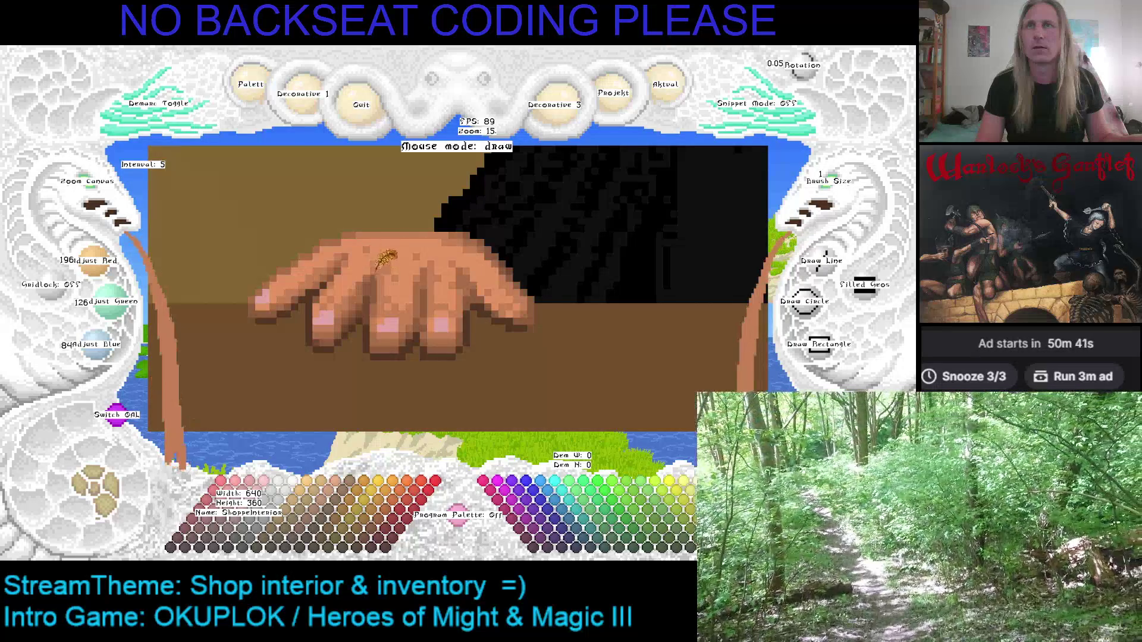
right_click(390, 262)
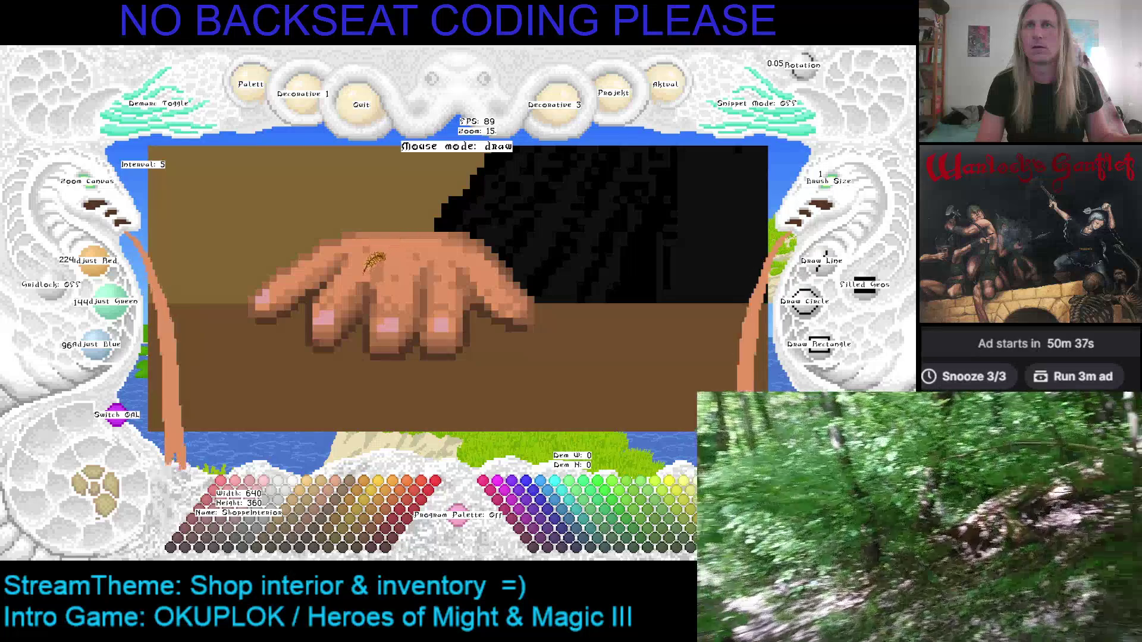
right_click(369, 290)
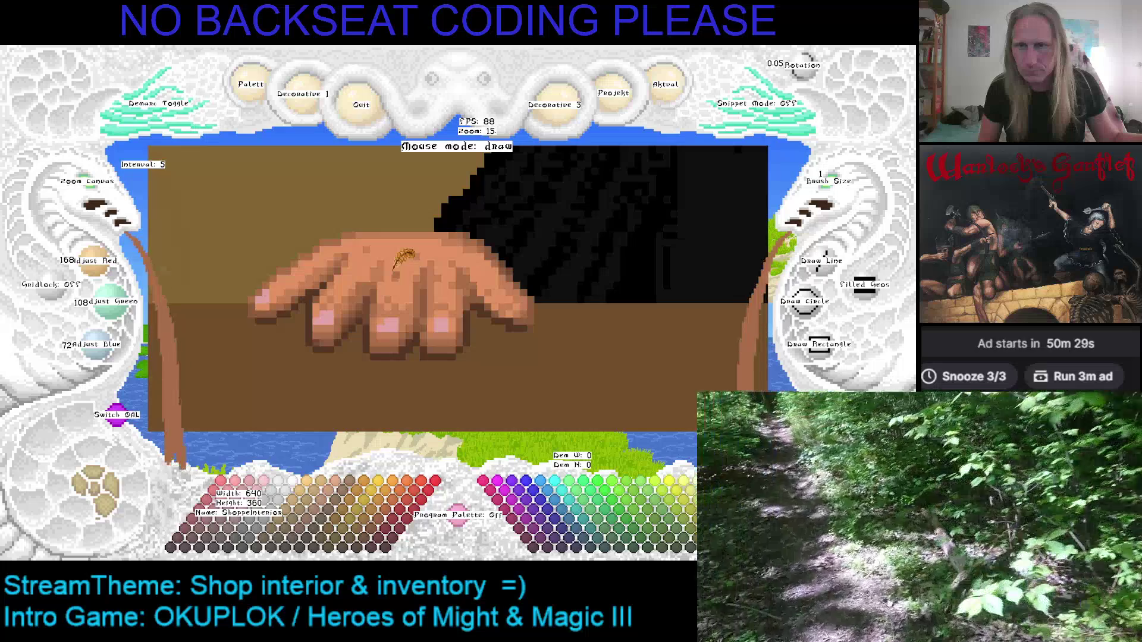
key(Escape)
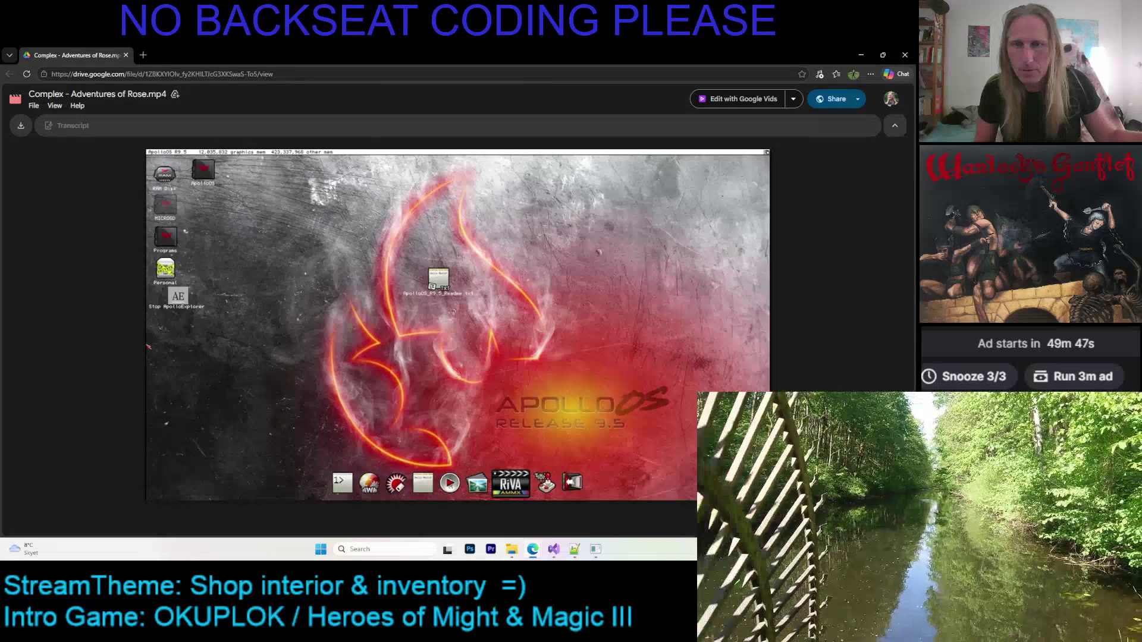
Play the Complex - Adventures of Rose video to the end, minimize Drive, and return to the editor.
mouse_move(432, 397)
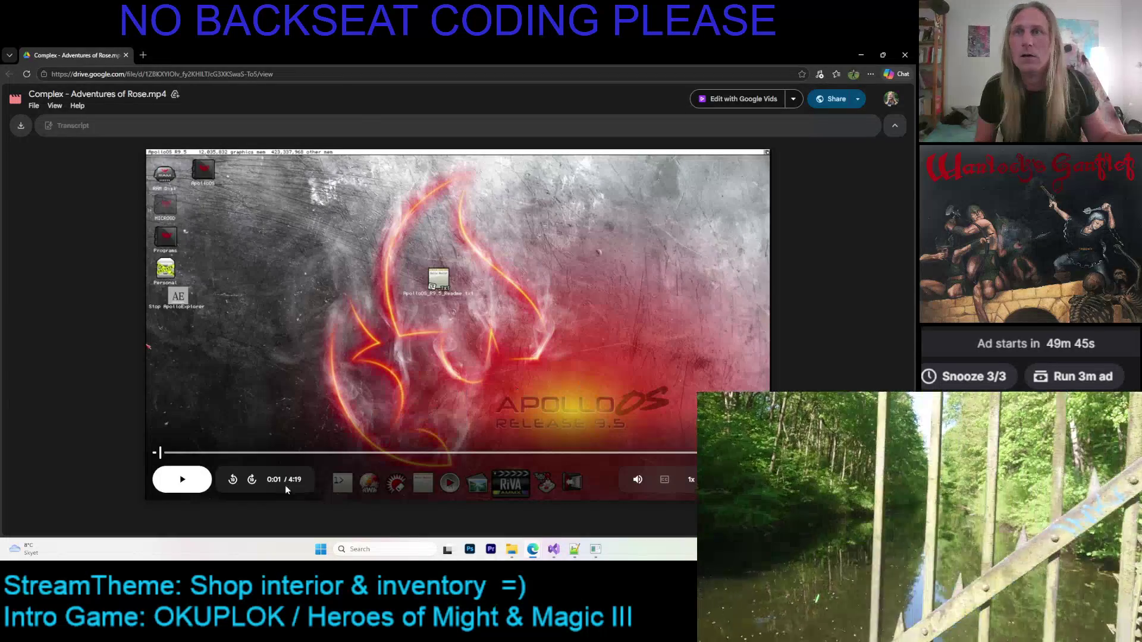
click(193, 482)
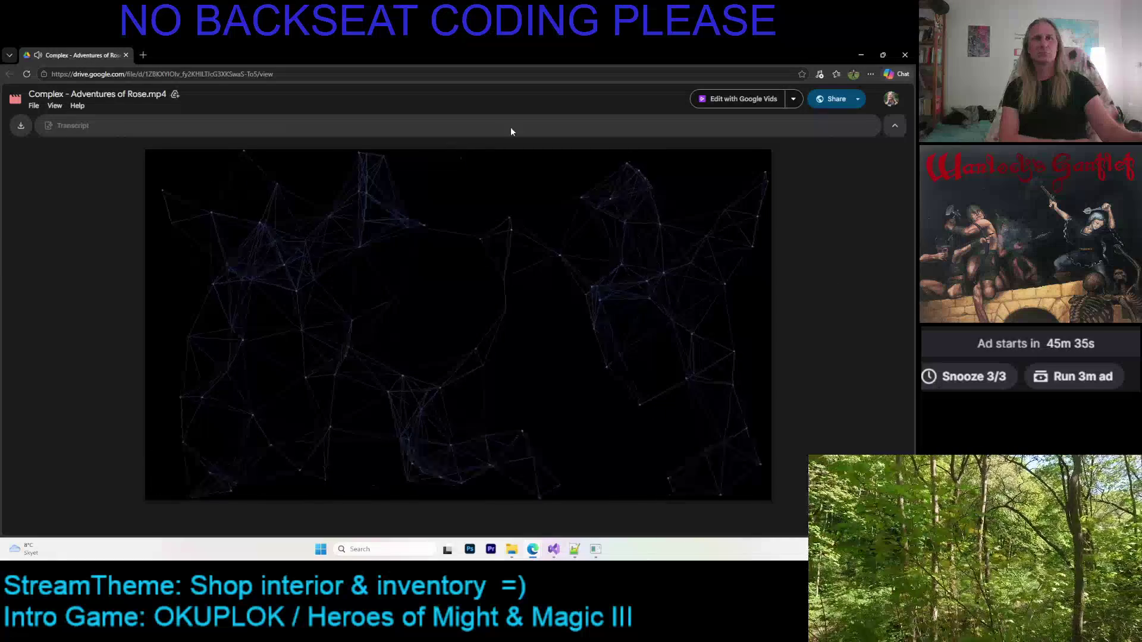
mouse_move(502, 352)
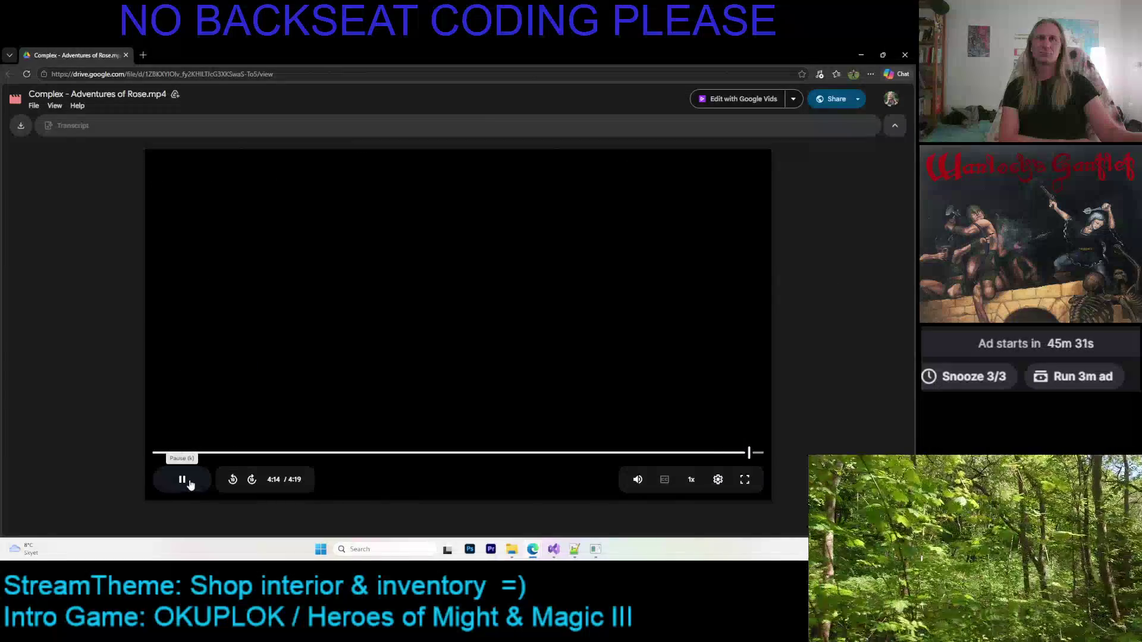
click(862, 56)
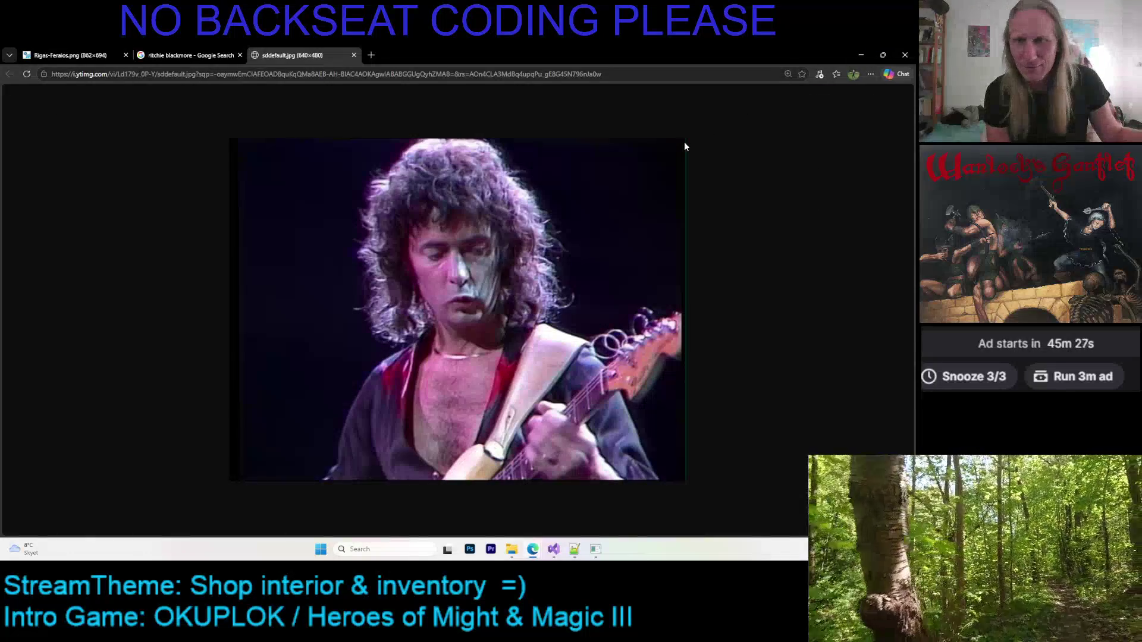
click(595, 550)
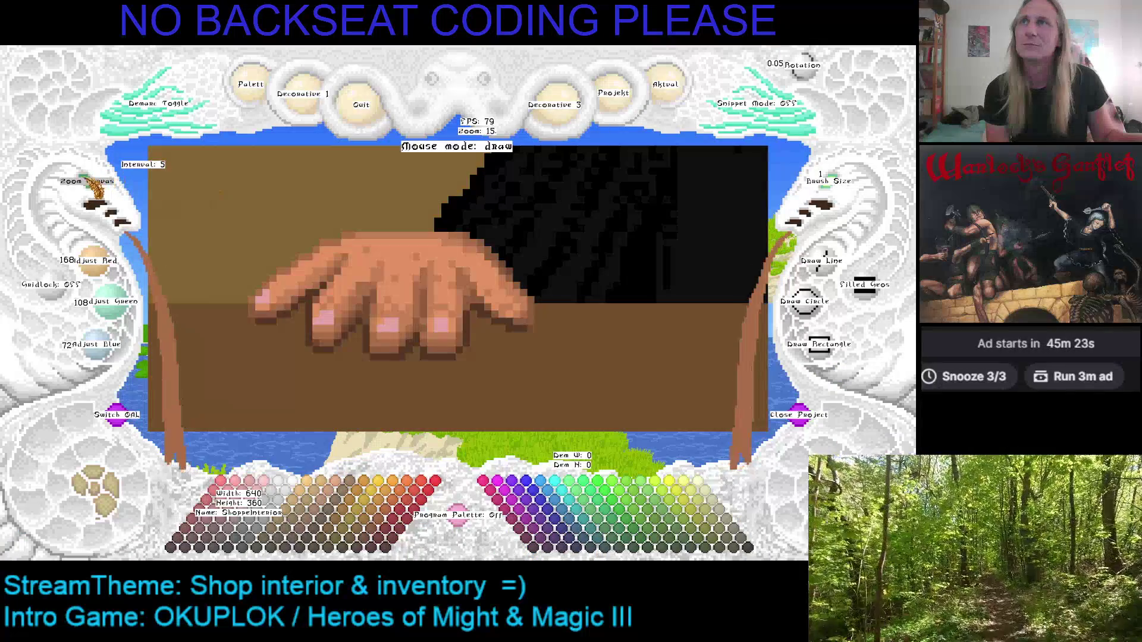
Zoom the canvas from 15 out to the whole shop scene, then hide and reshow the canvas.
click(91, 184)
click(91, 185)
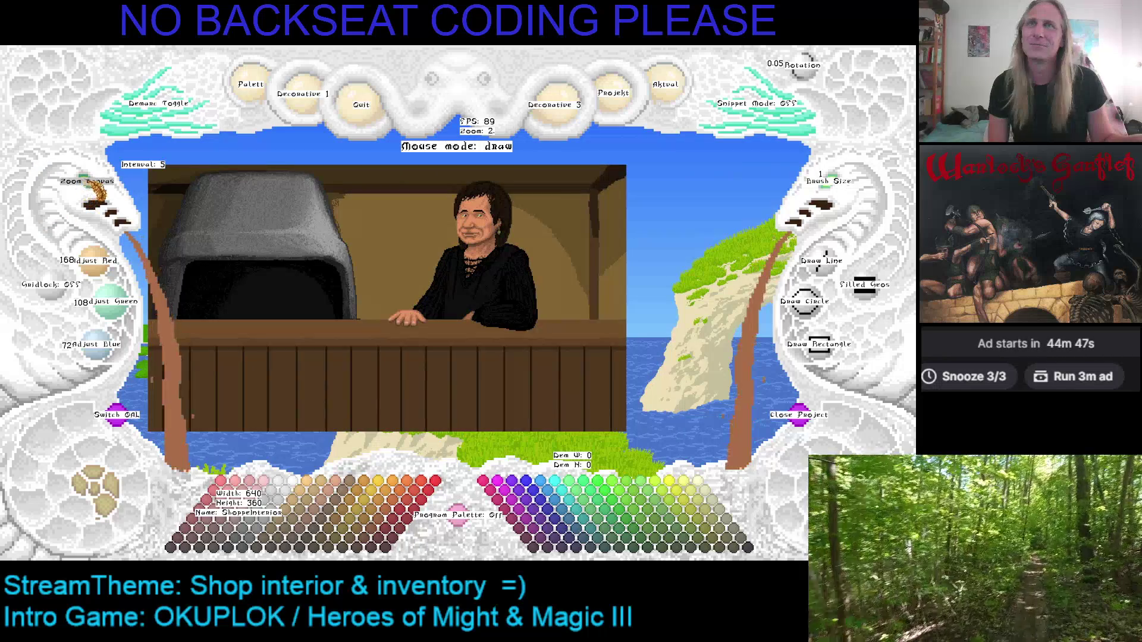
scroll(310, 153, up, 2)
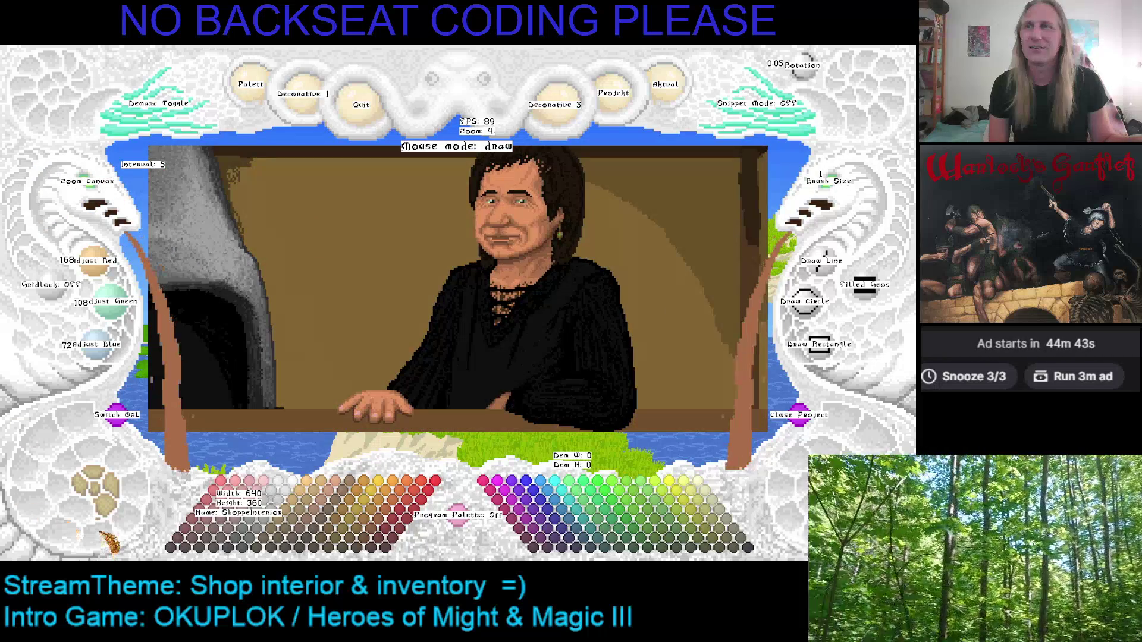
click(112, 523)
click(113, 521)
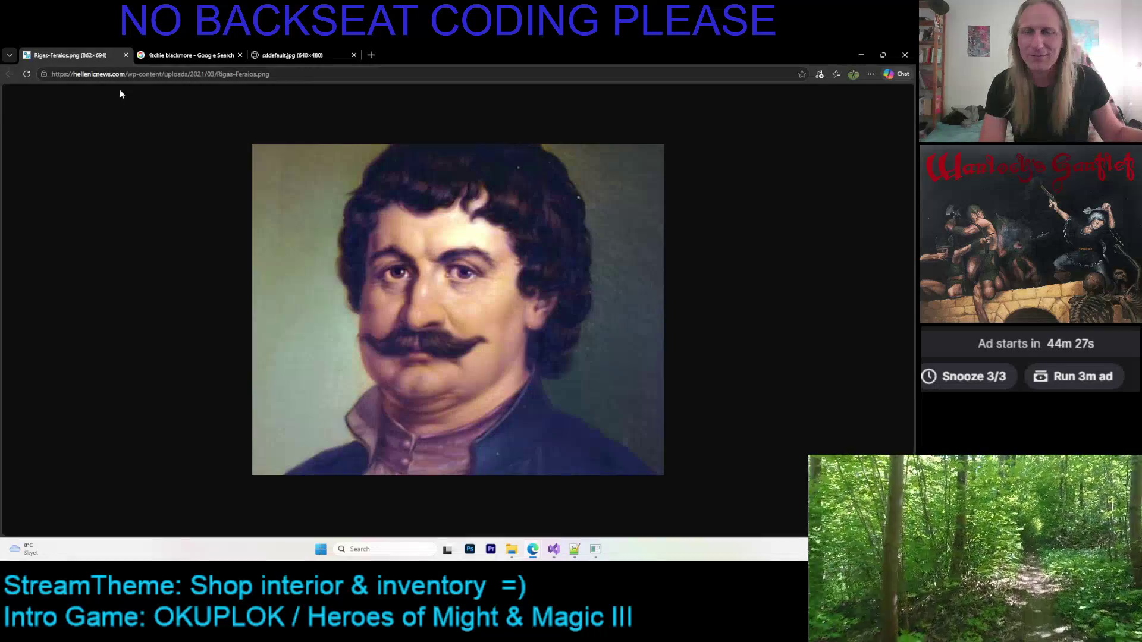
Return to the paint program and bring the shopkeeper's face into view.
key(alt+Tab)
key(Tab)
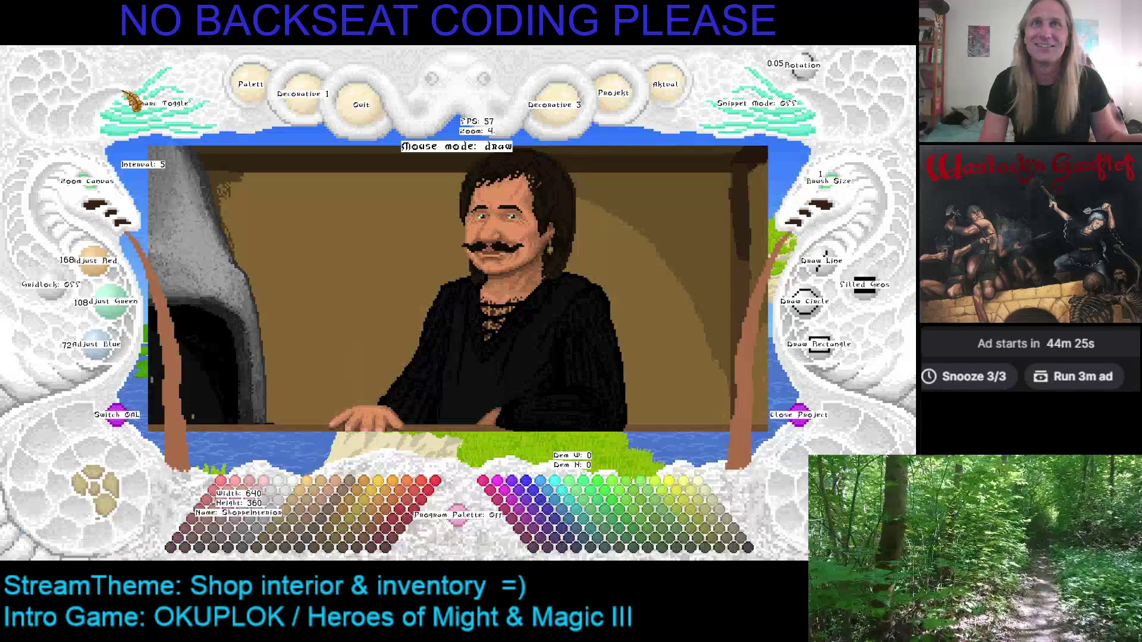
key(alt+Tab)
key(alt+Tab)
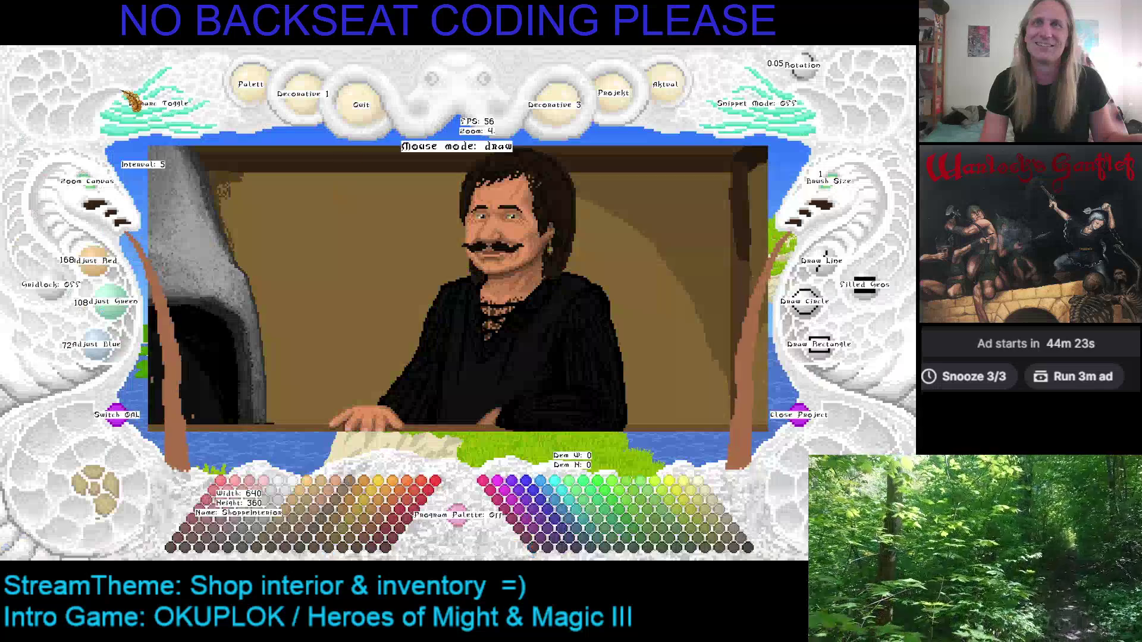
scroll(87, 185, up, 2)
drag(342, 173, 179, 295)
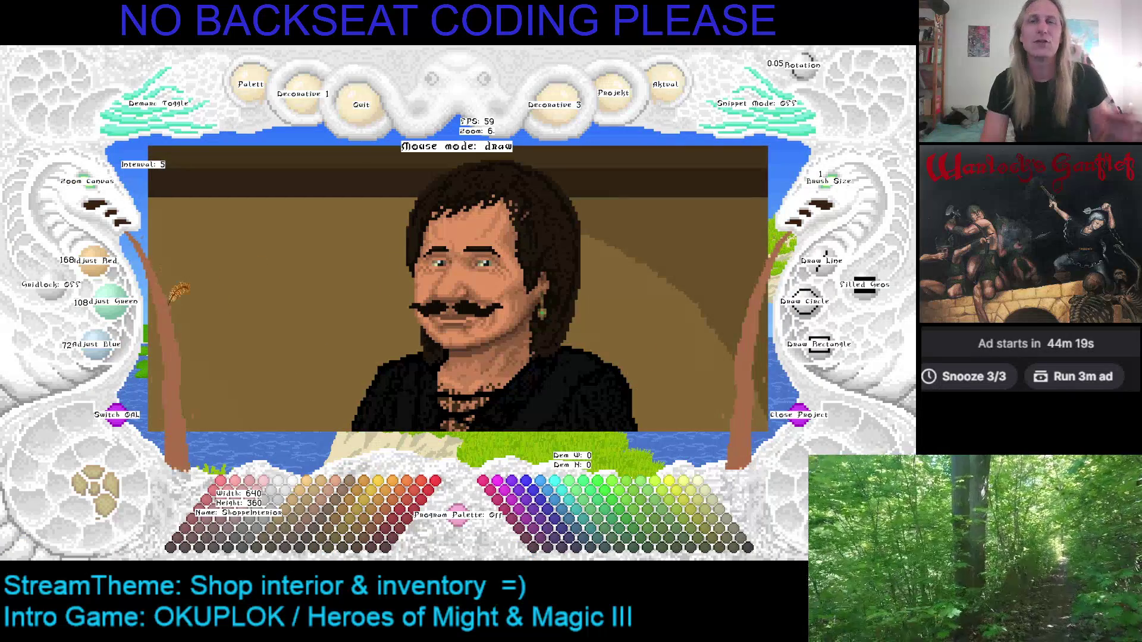
Compare the mustached portrait and guitarist reference images in the browser.
key(alt+Tab)
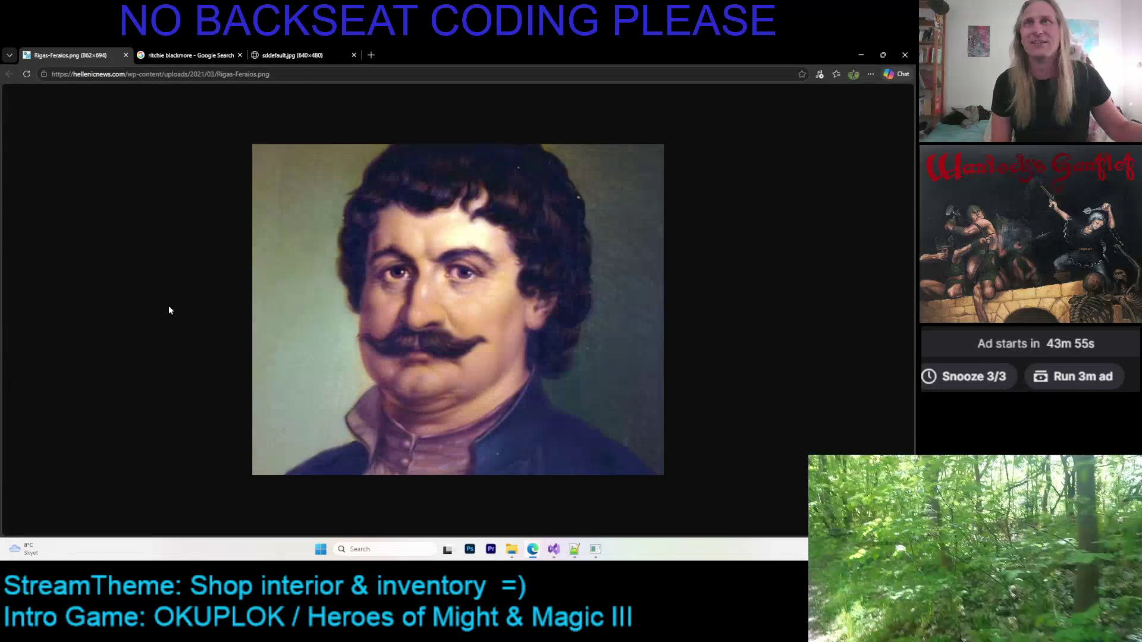
click(278, 55)
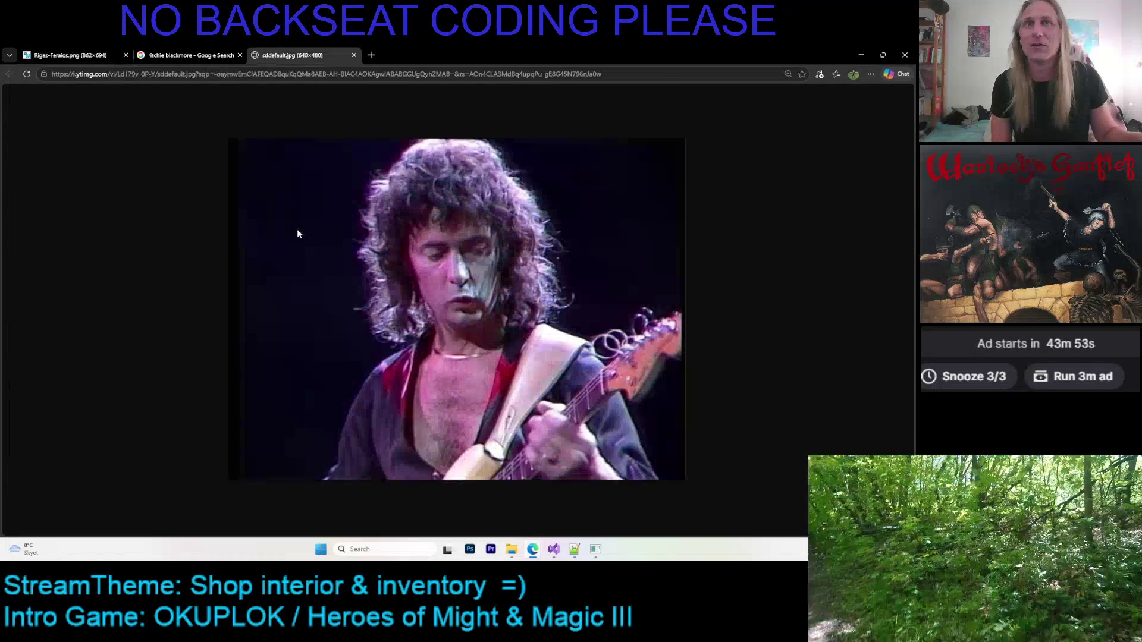
click(71, 51)
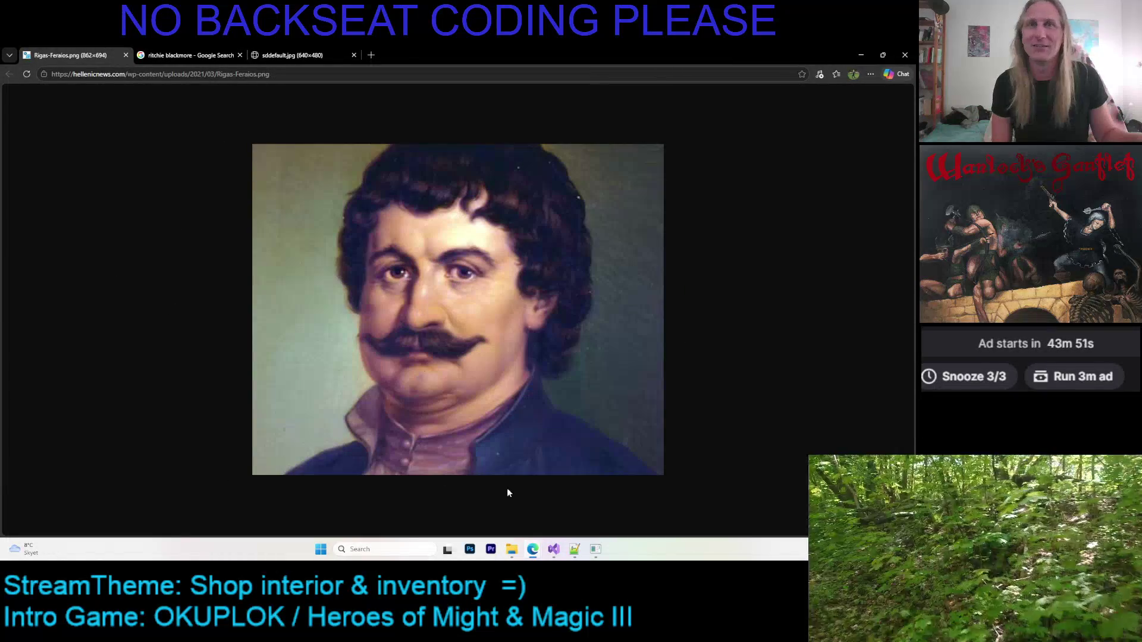
click(292, 54)
Back in the editor, undo the mustache on the shopkeeper's face.
click(595, 549)
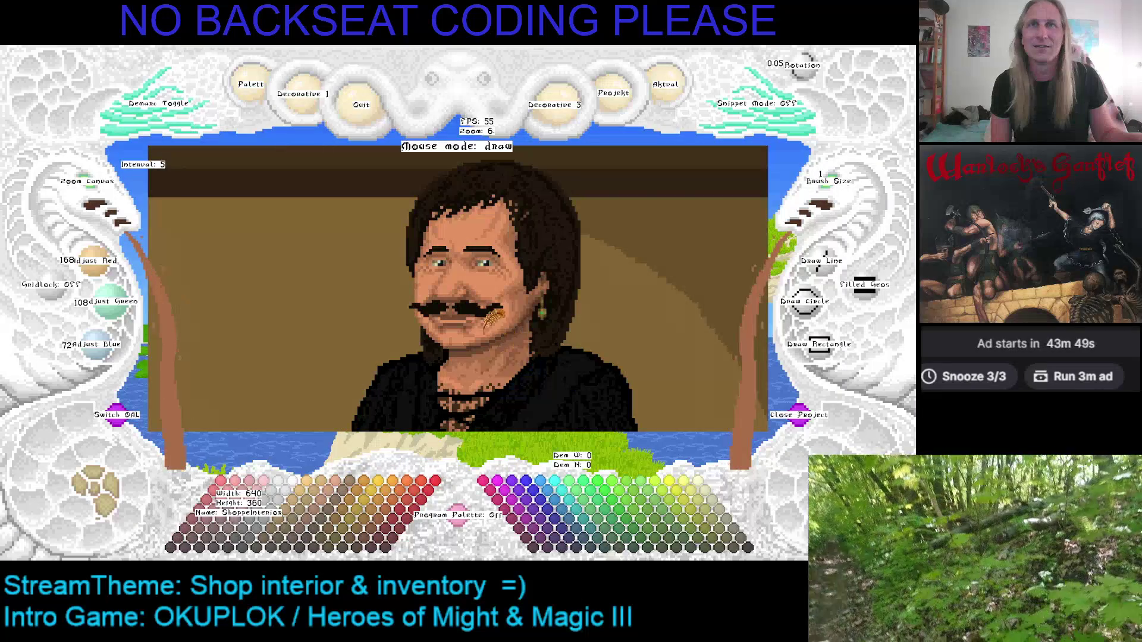
key(ctrl+z)
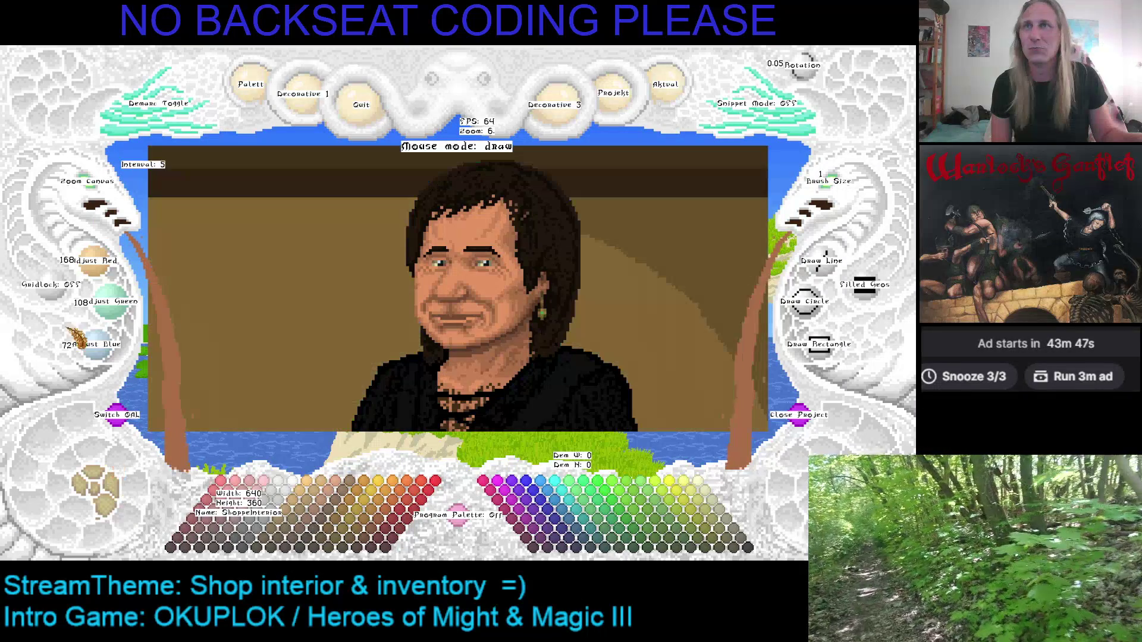
scroll(77, 193, down, 2)
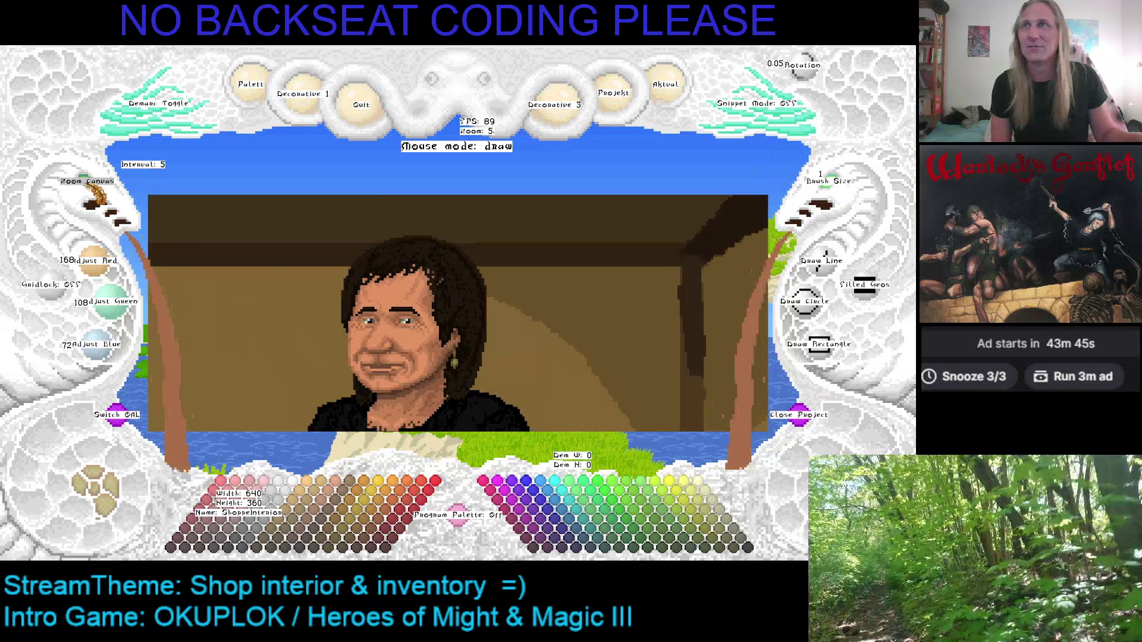
Pan and zoom the canvas from 4 to 7 onto the face, neck and upper robe.
key(ctrl+z)
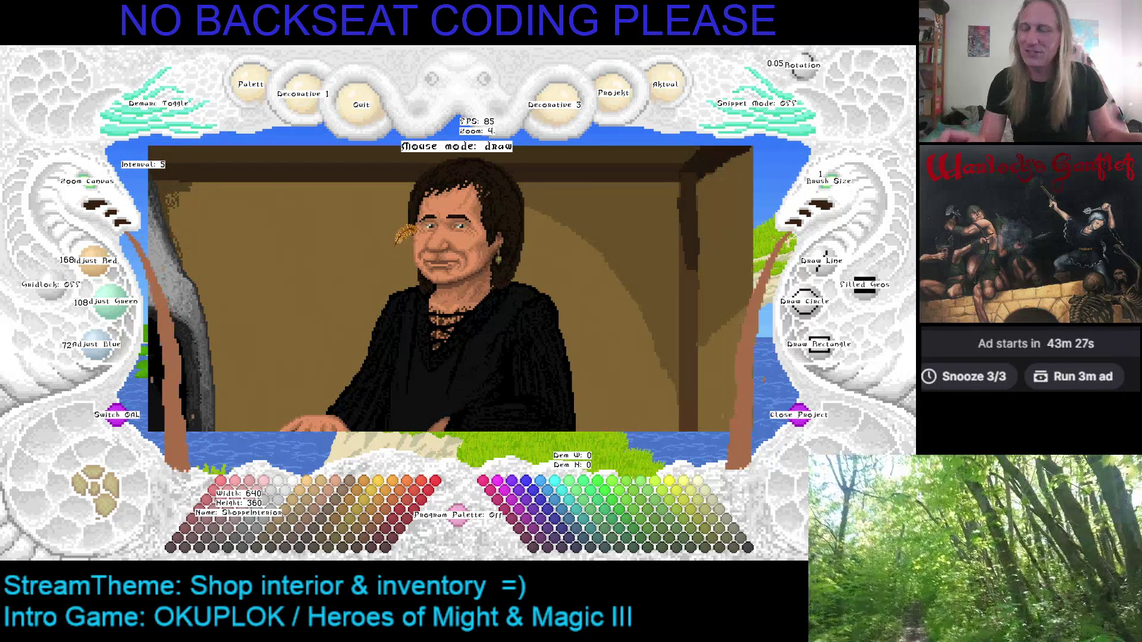
key(alt+Tab)
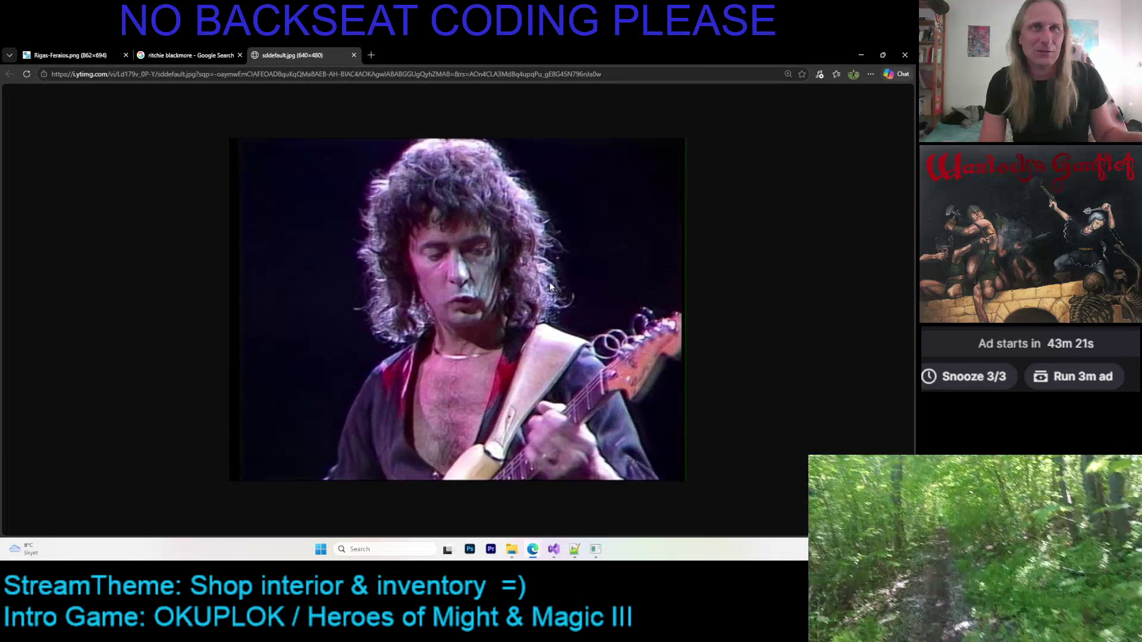
key(alt+Tab)
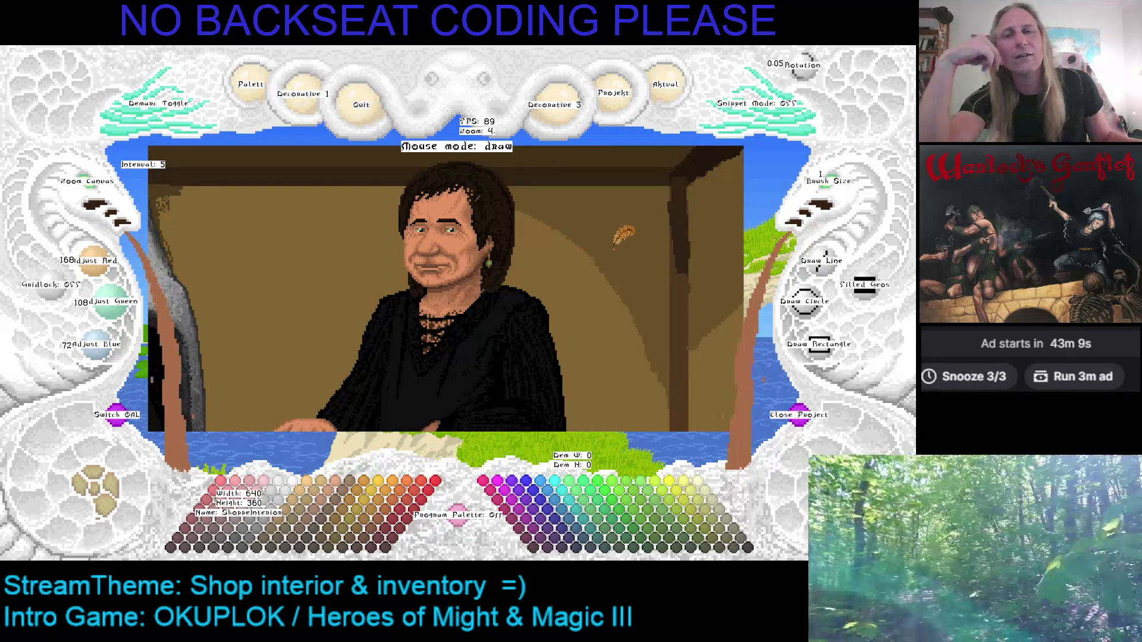
scroll(580, 298, up, 1)
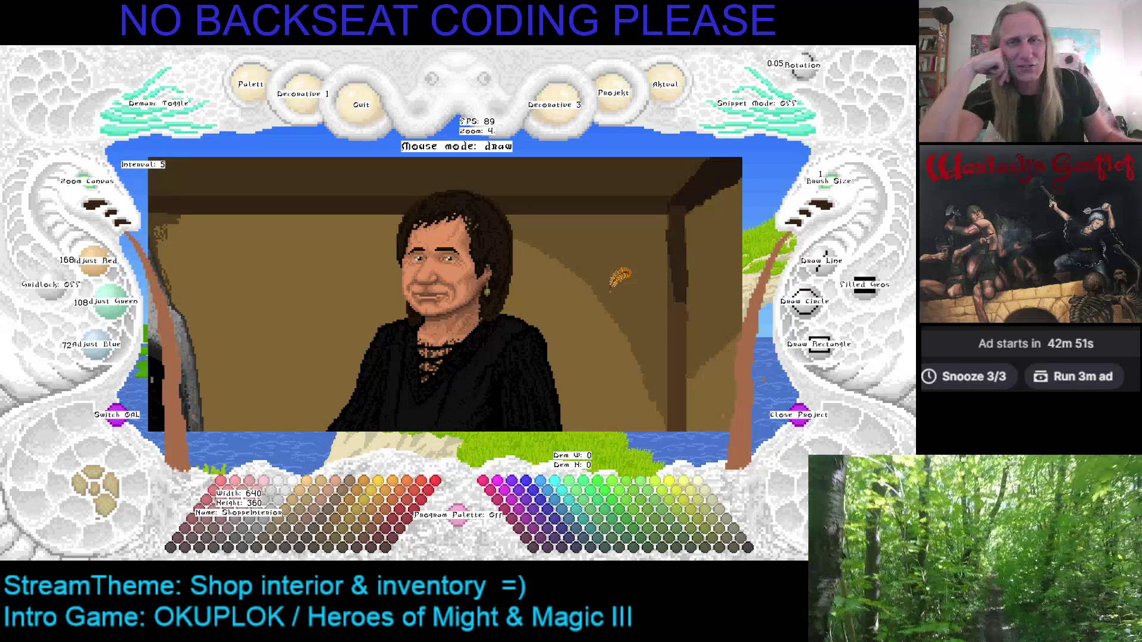
drag(537, 282, 521, 316)
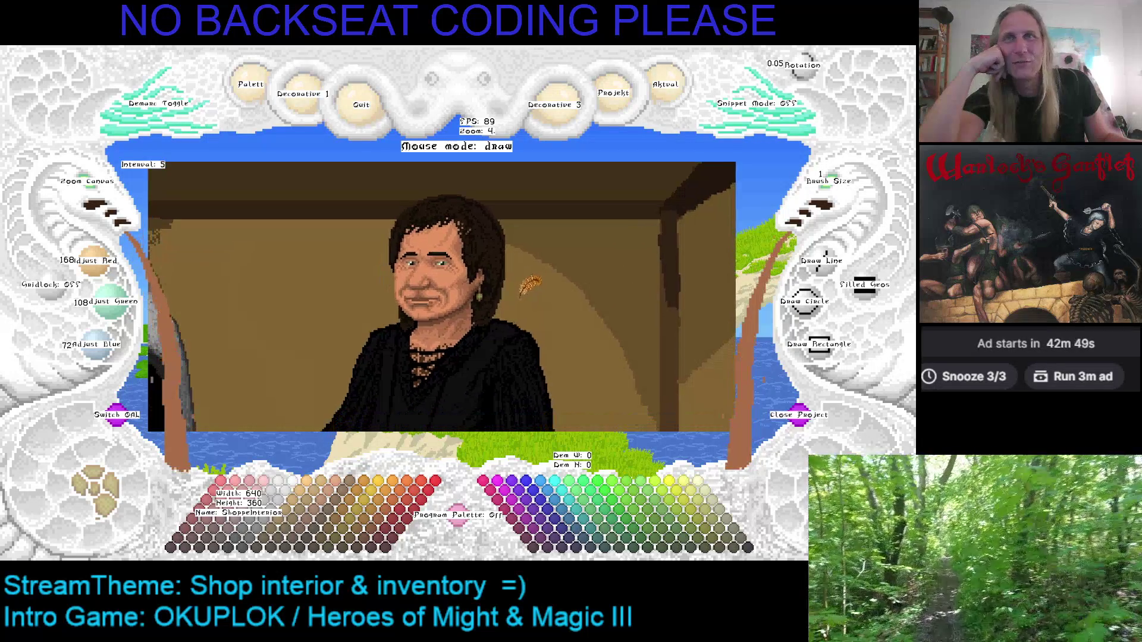
scroll(95, 190, up, 1)
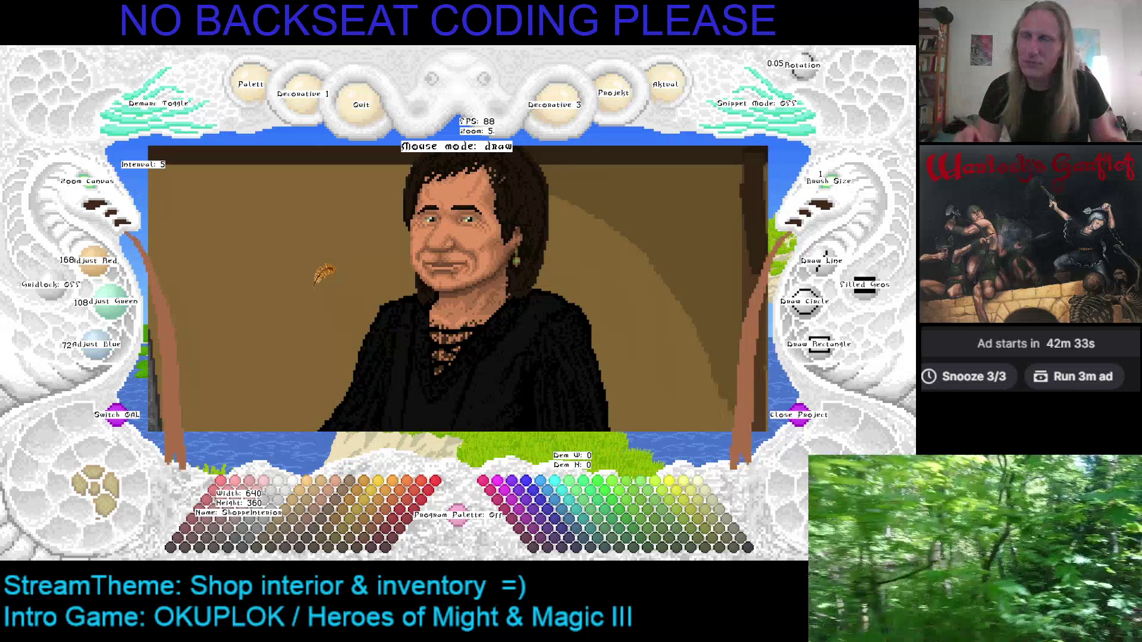
scroll(338, 219, up, 2)
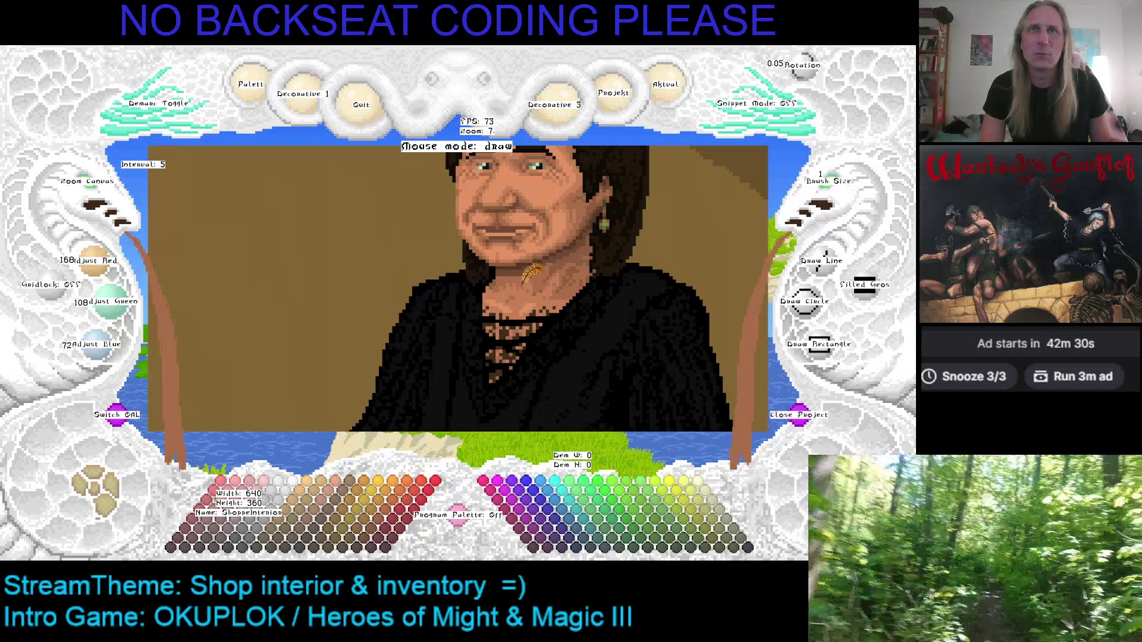
Sample the lighter neck and mid face skin tones, then move the view to the hand.
right_click(534, 275)
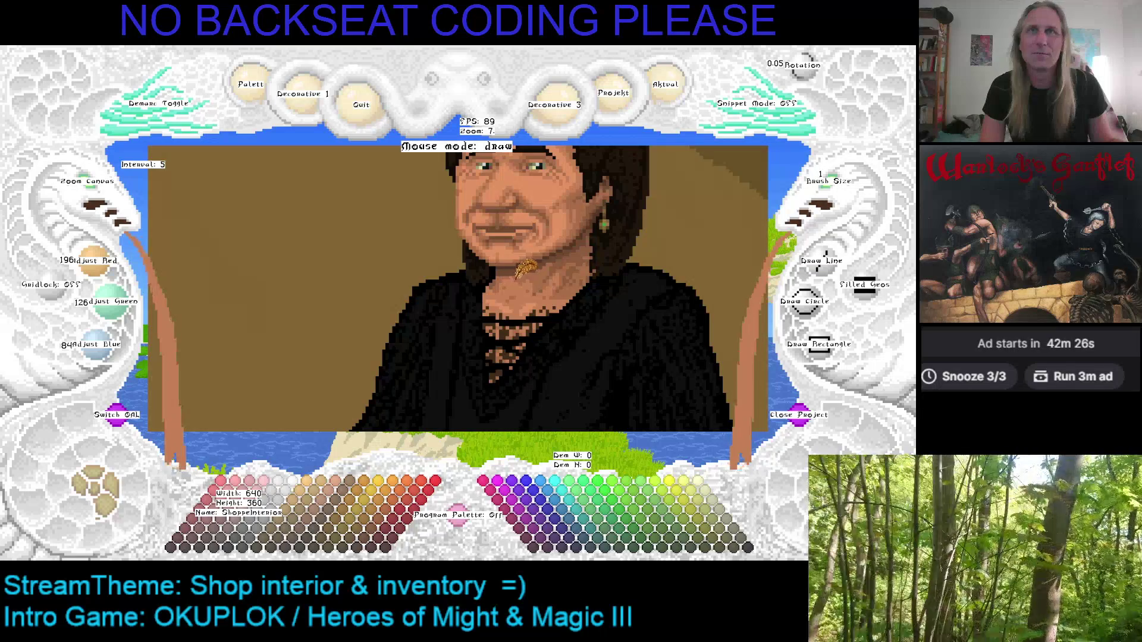
right_click(519, 266)
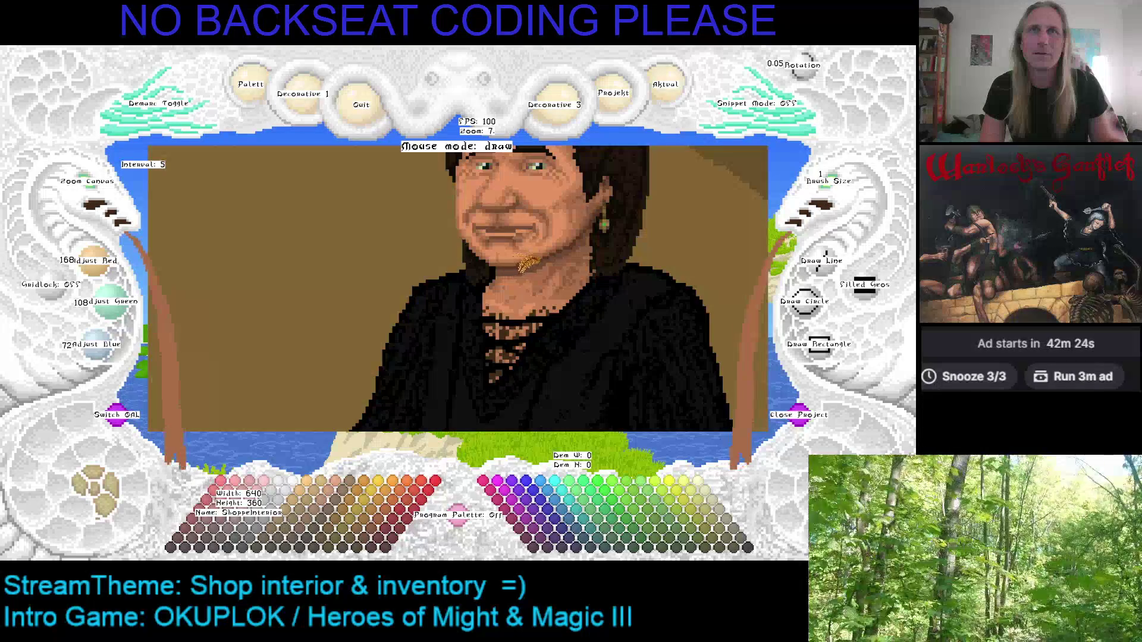
scroll(512, 250, down, 2)
scroll(506, 235, down, 6)
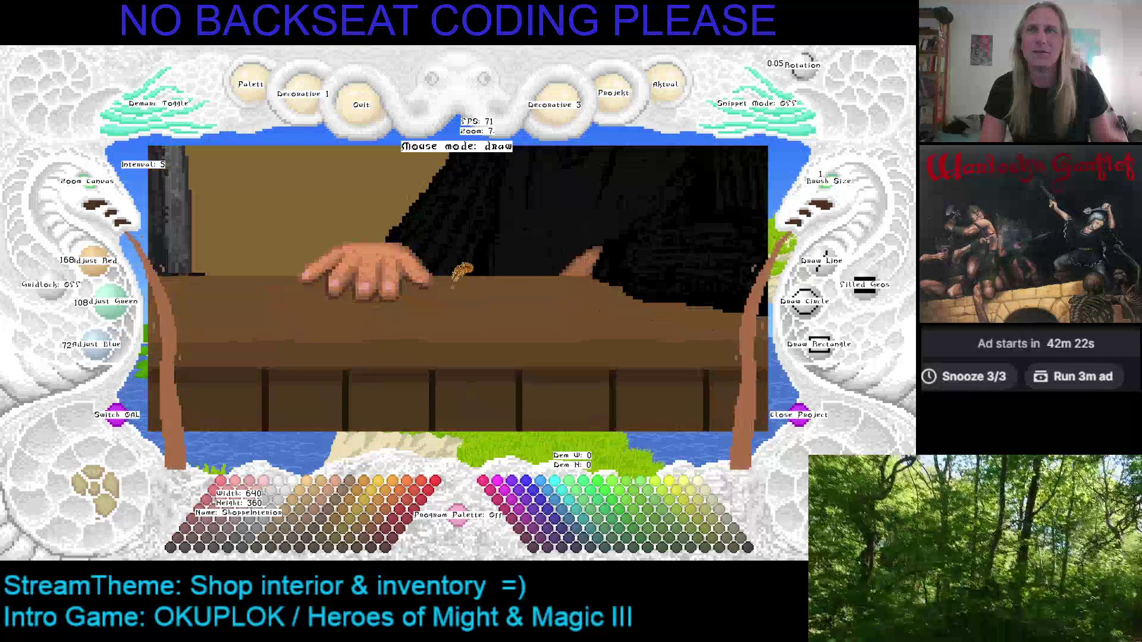
scroll(600, 286, up, 5)
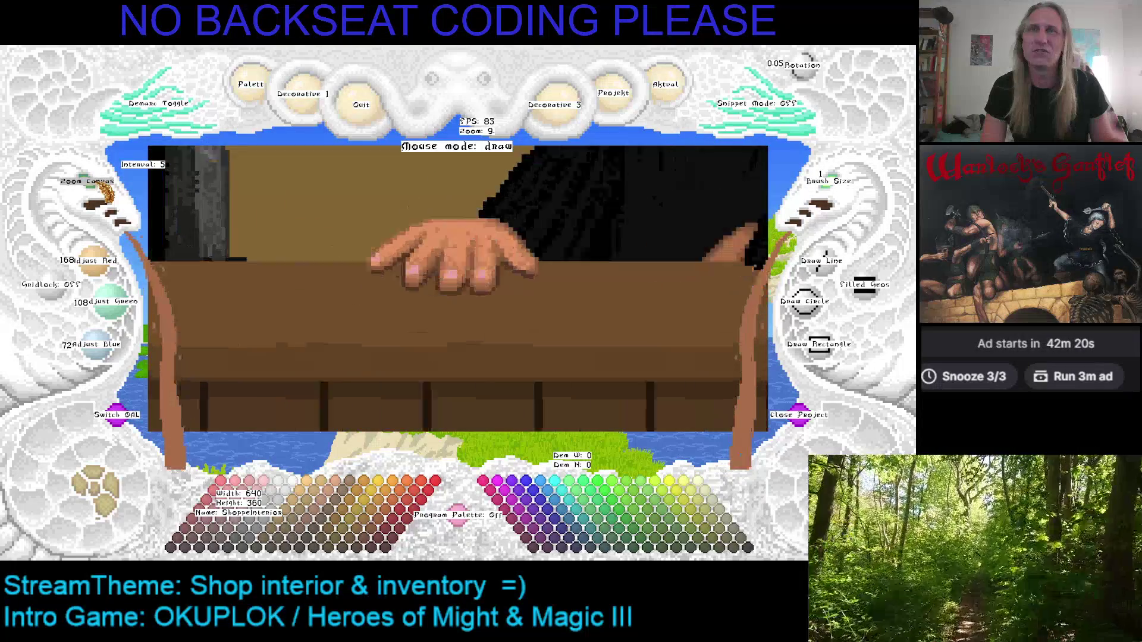
drag(599, 286, 513, 286)
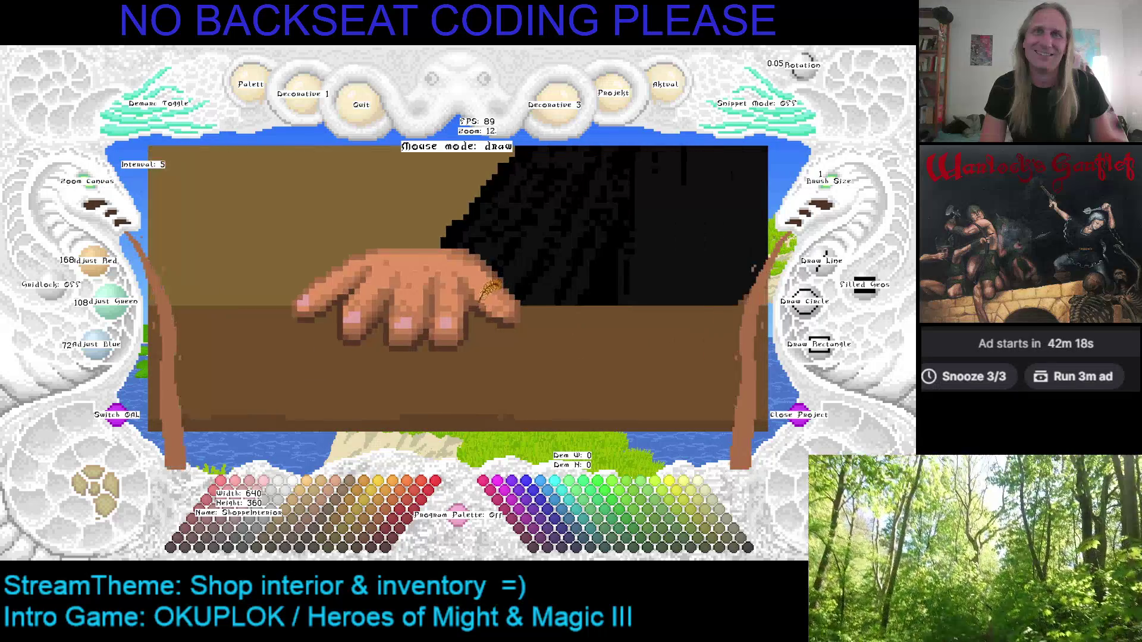
Sample pale pink, skin and dark brown tones around the fingers and counter.
right_click(506, 291)
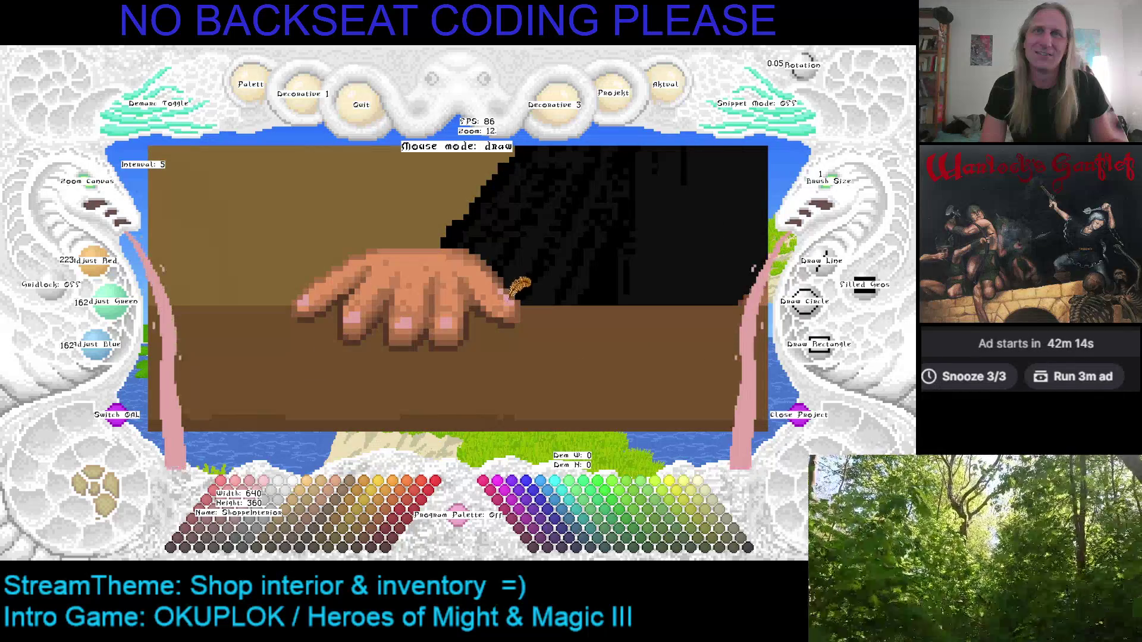
right_click(528, 328)
right_click(511, 317)
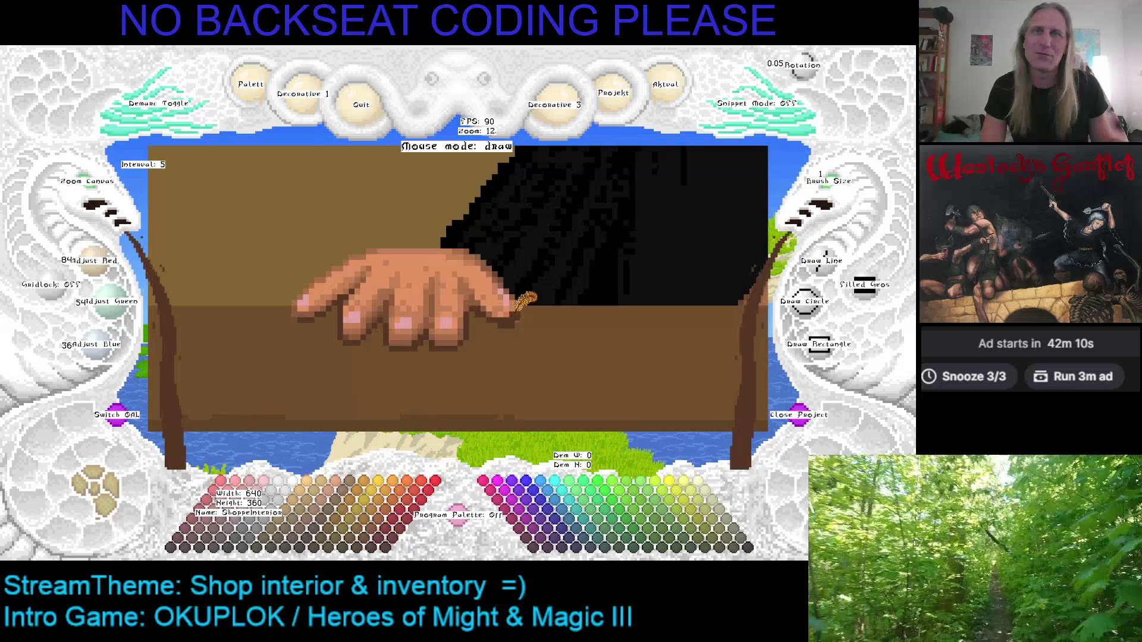
right_click(526, 309)
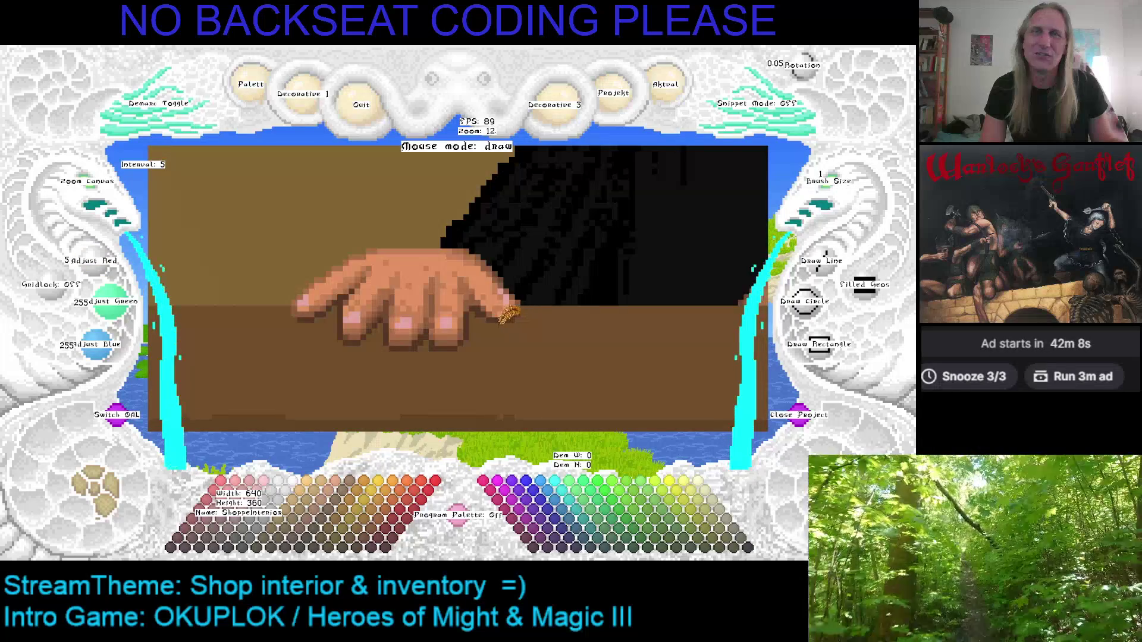
right_click(506, 334)
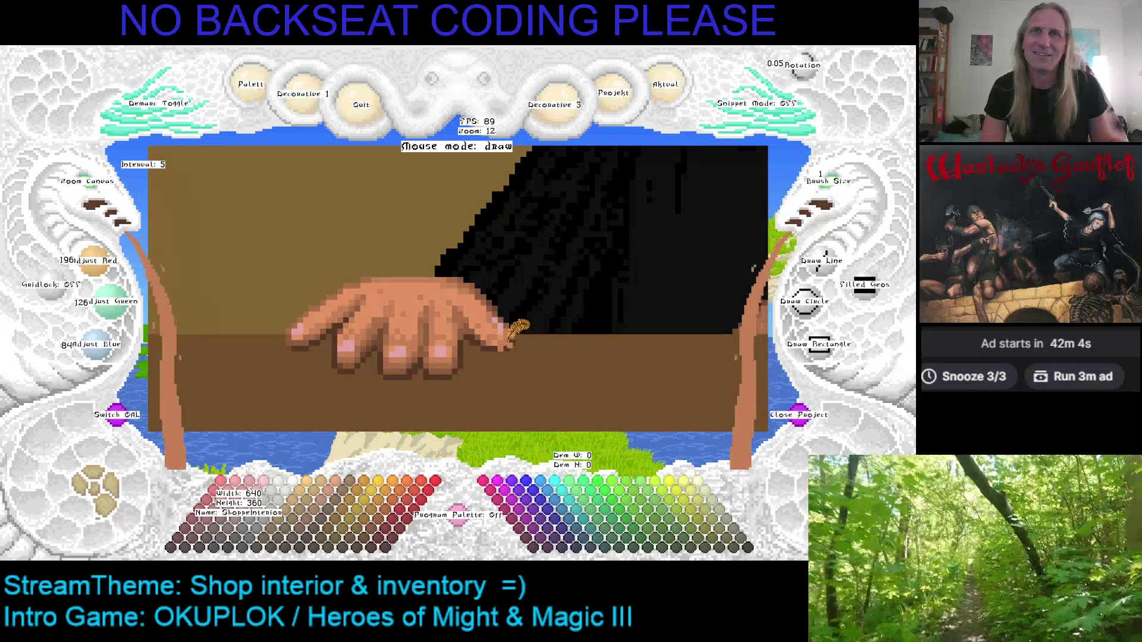
right_click(519, 328)
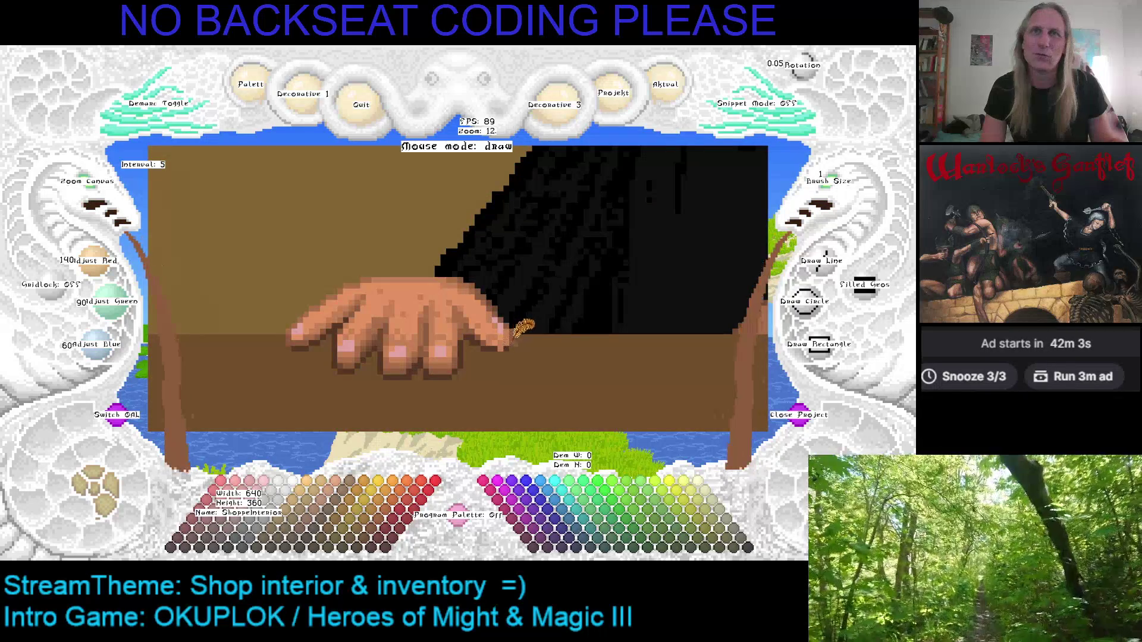
right_click(503, 348)
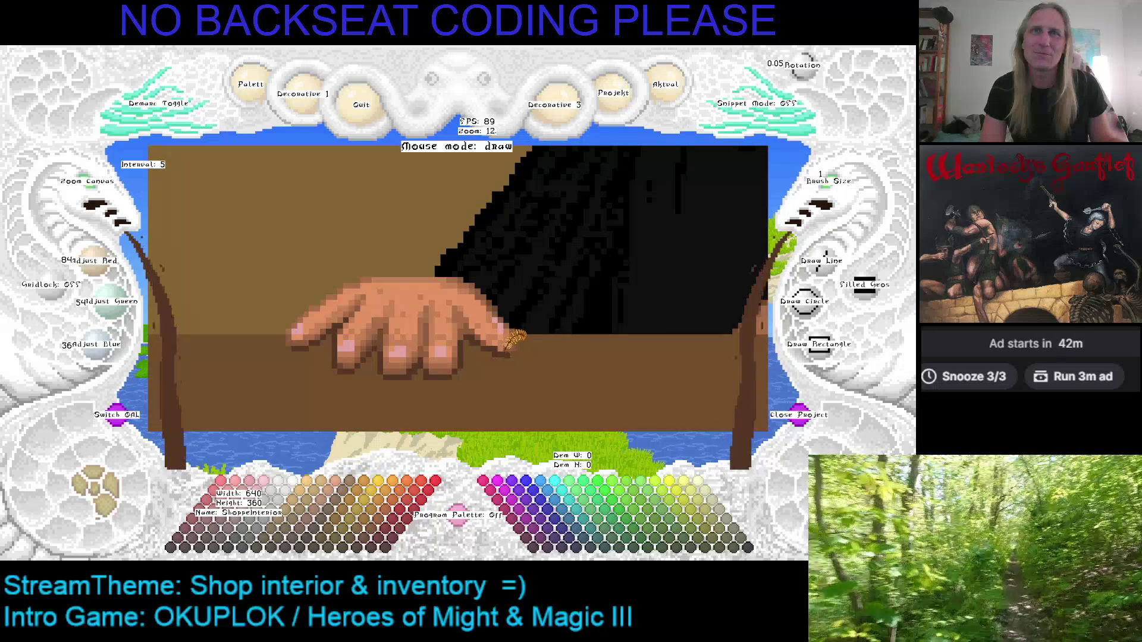
right_click(503, 320)
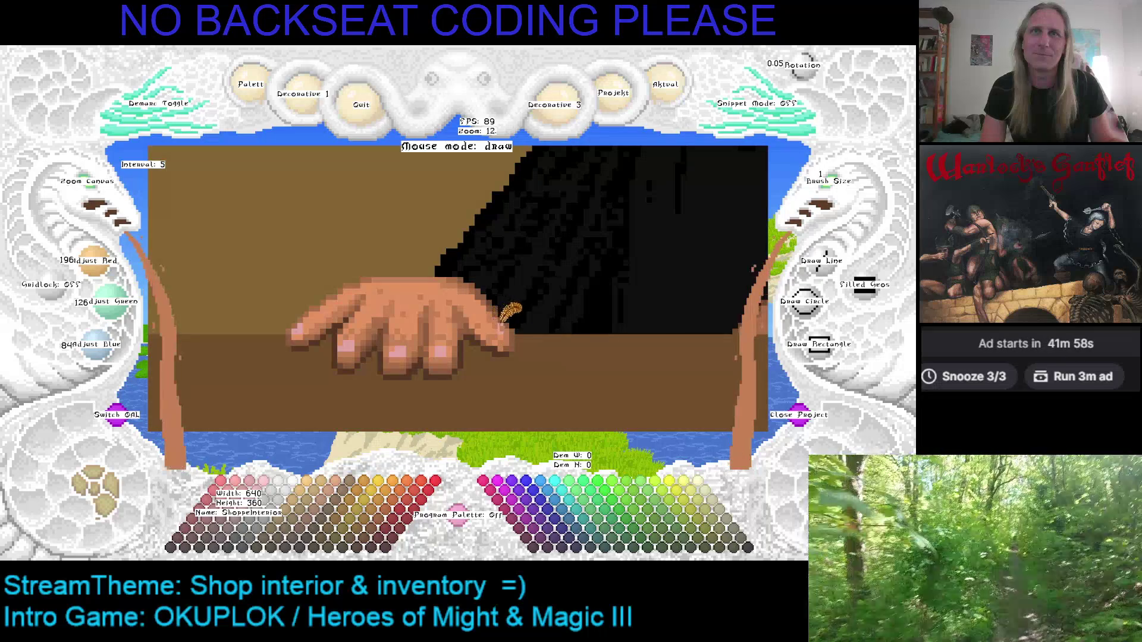
right_click(509, 330)
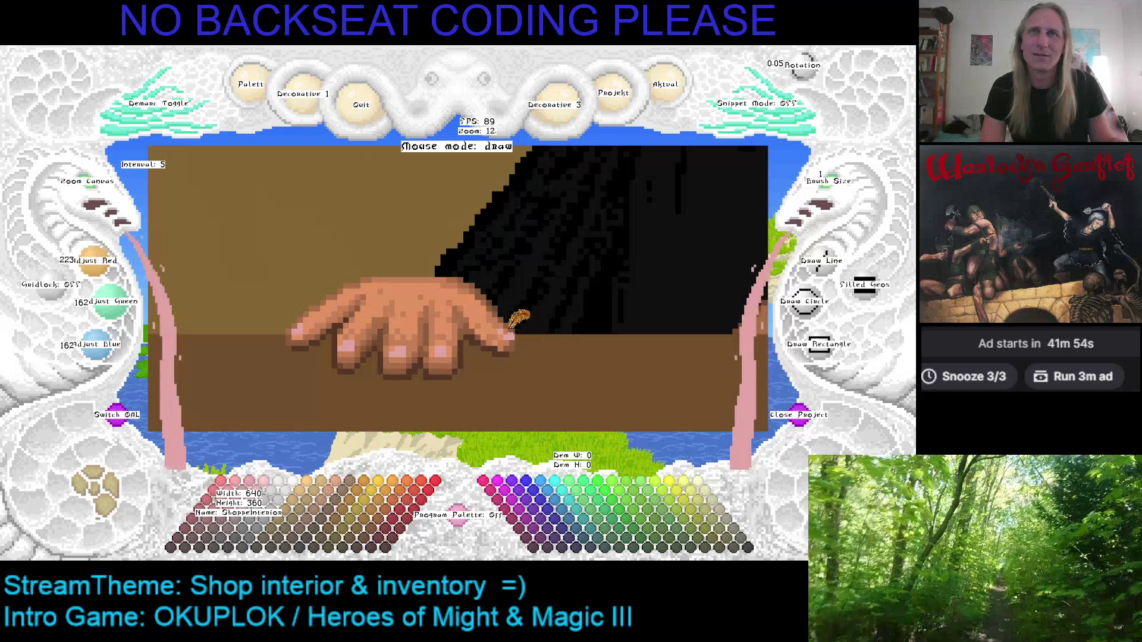
Save the portrait twice while nudging the view and toggling between cyan and counter browns.
key(ctrl+s)
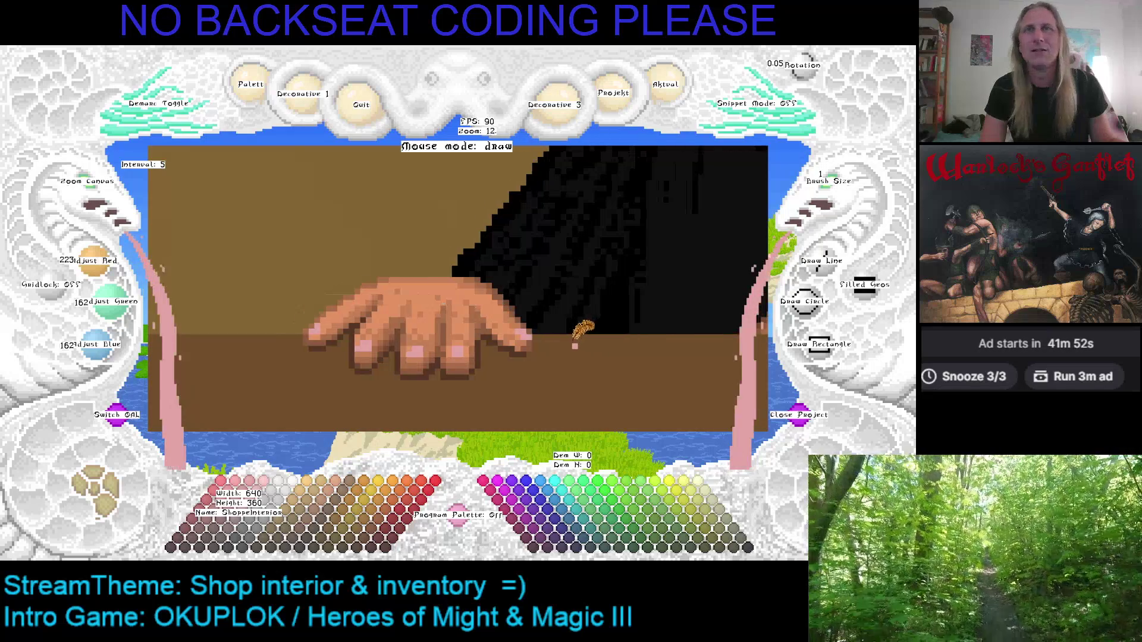
key(Left)
right_click(491, 335)
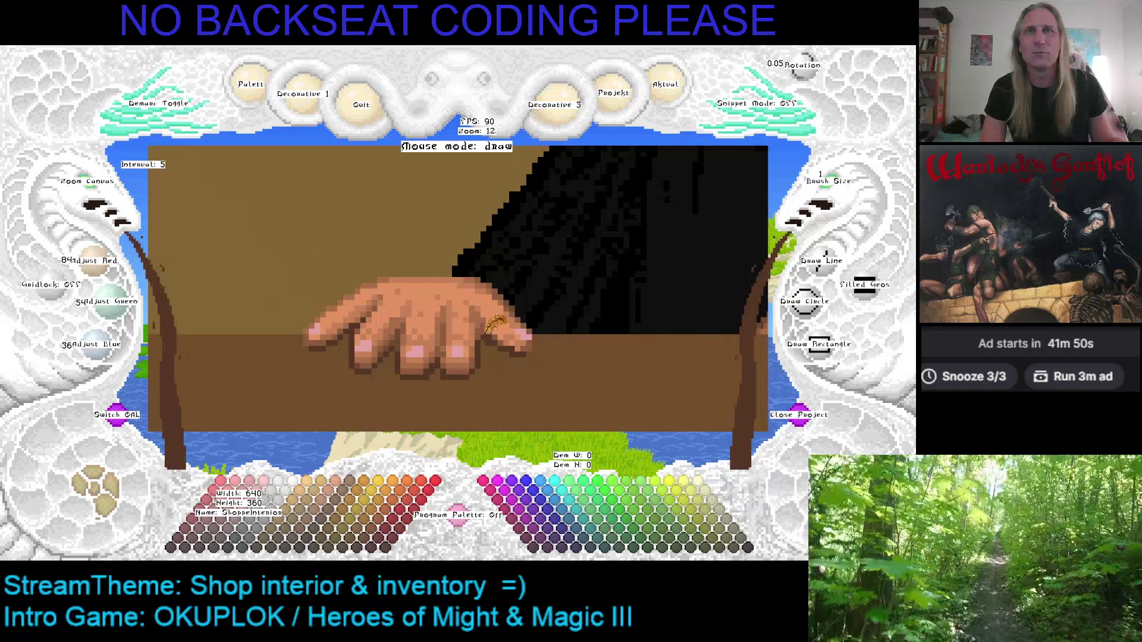
key(c)
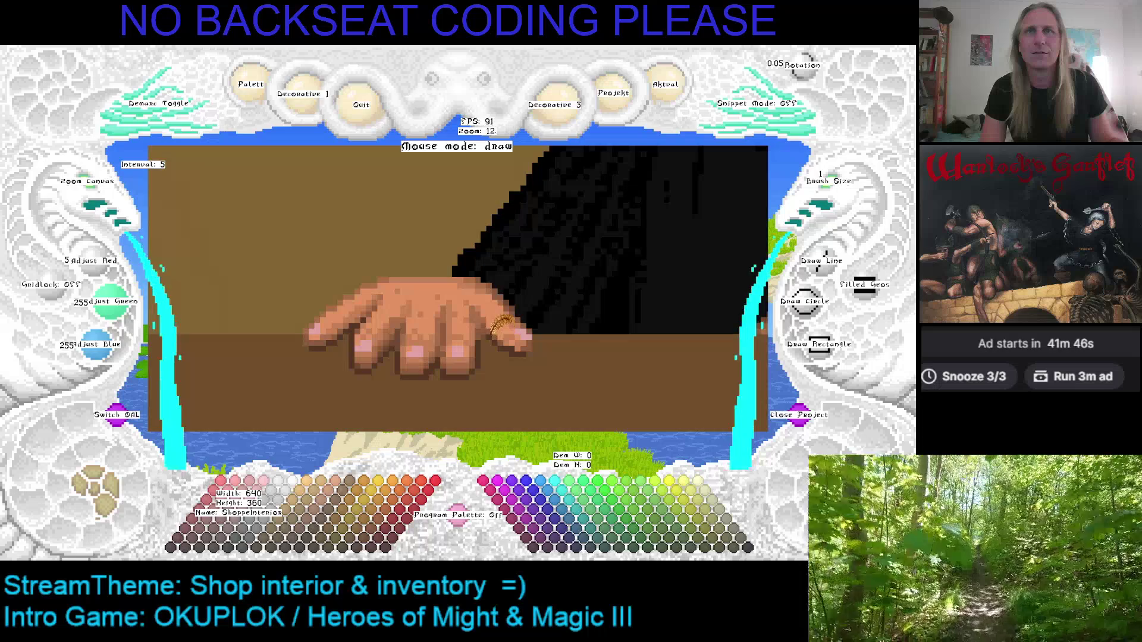
key(c)
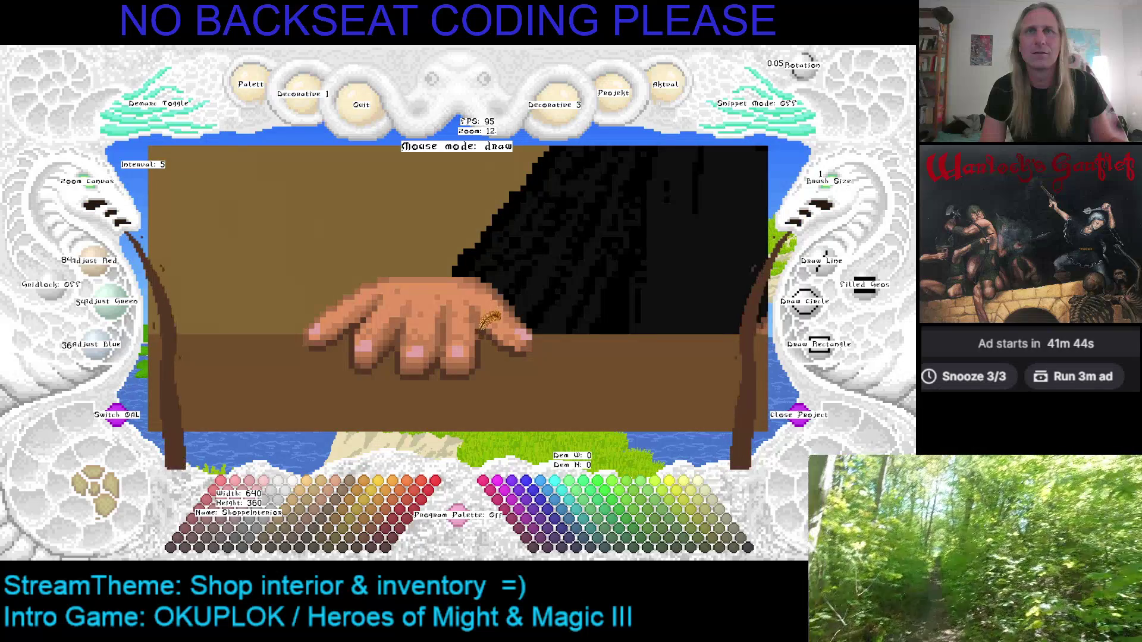
key(Left)
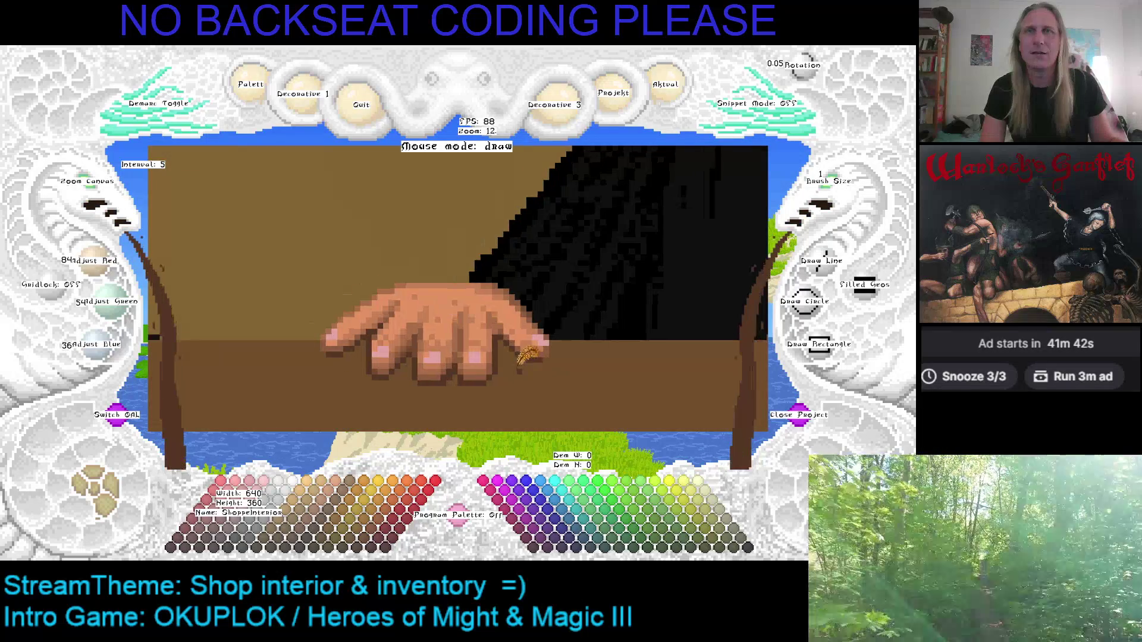
key(c)
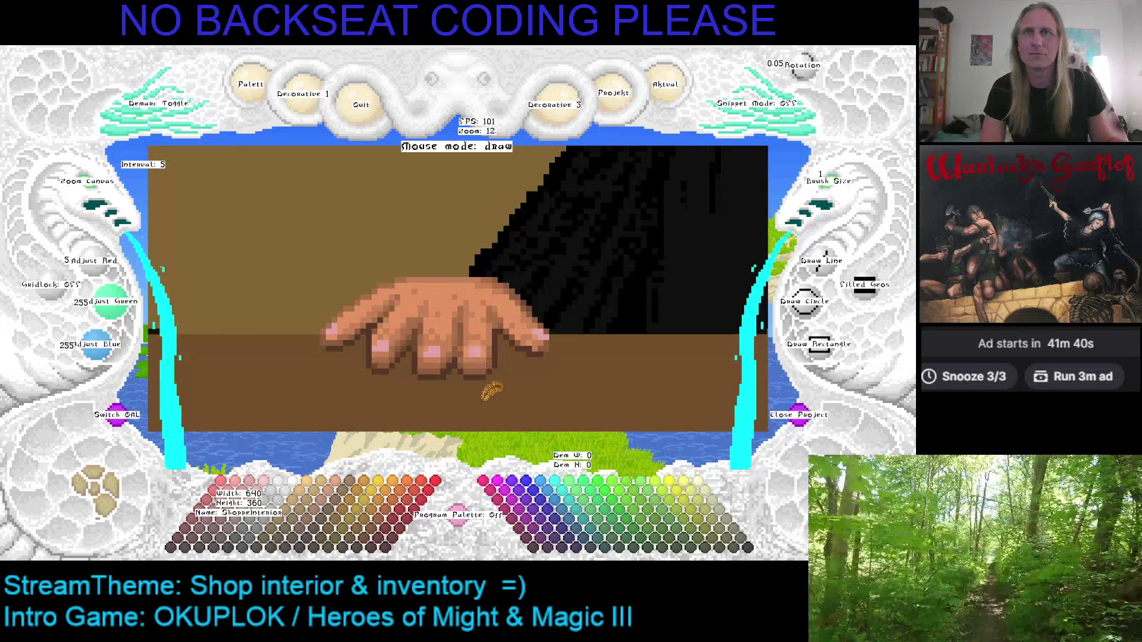
key(ctrl+s)
key(Left)
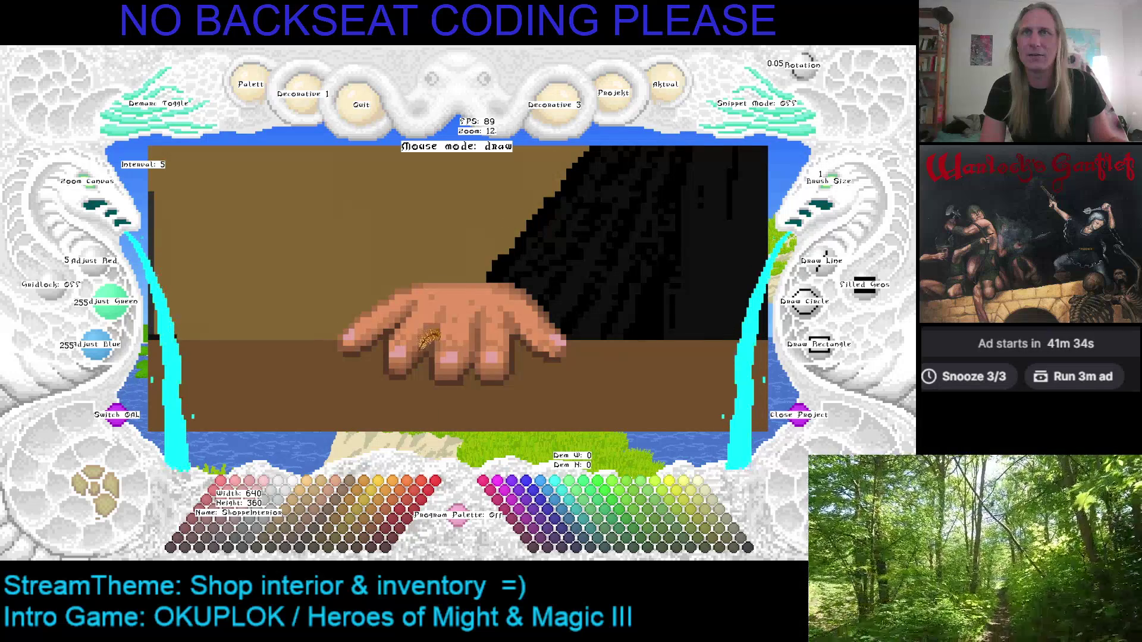
right_click(425, 337)
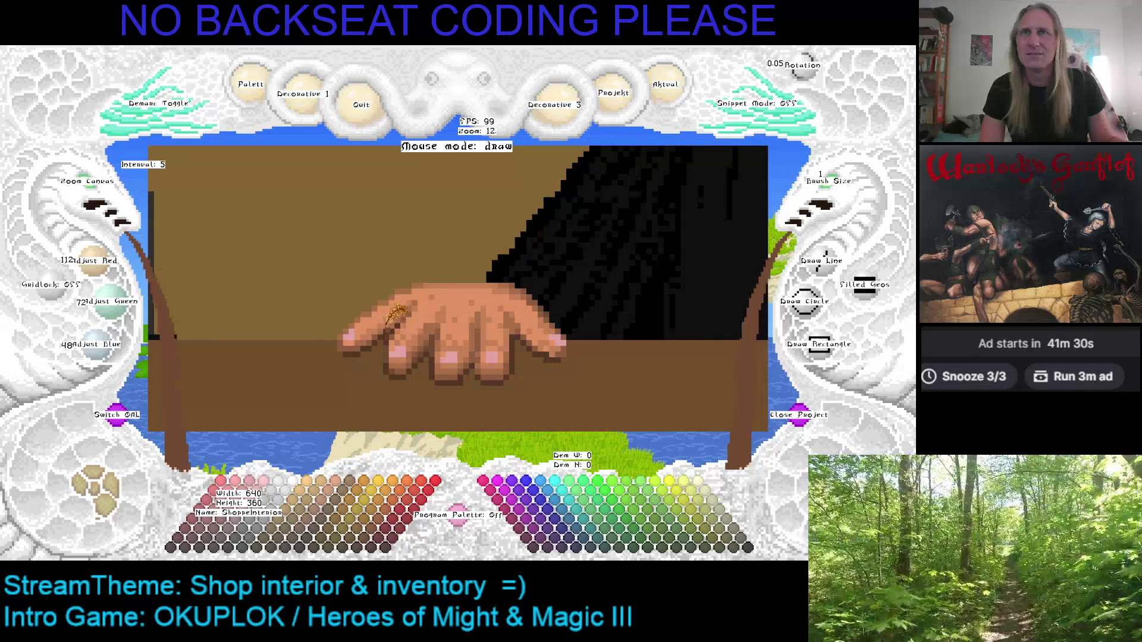
Undo the golden ring while sampling dark brown and tan shades around the hand.
key(ctrl+z)
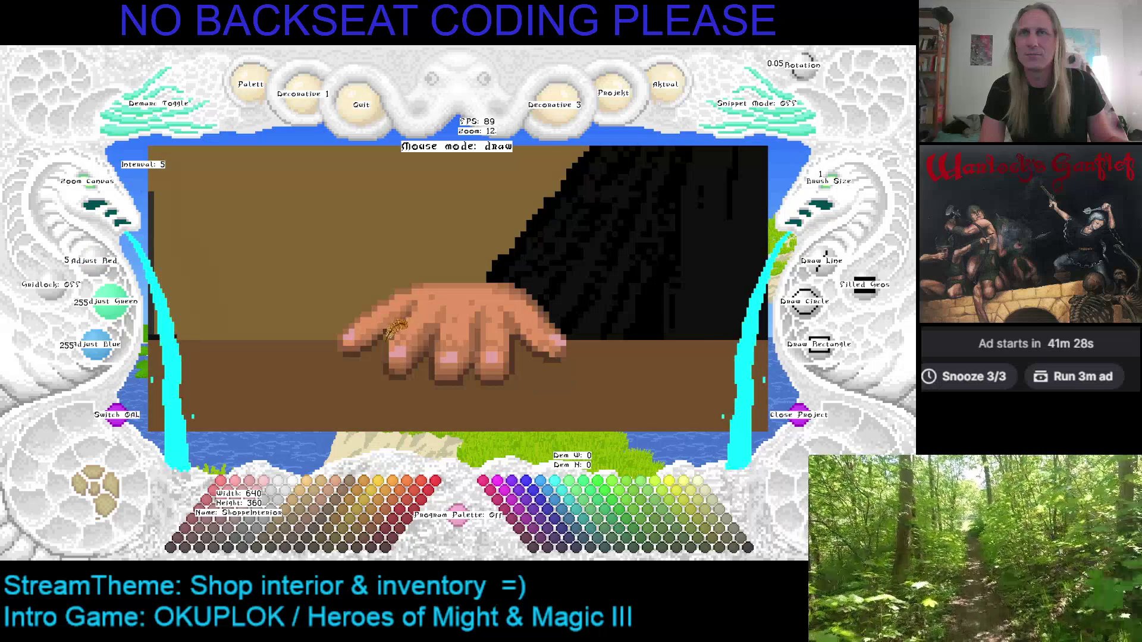
right_click(402, 316)
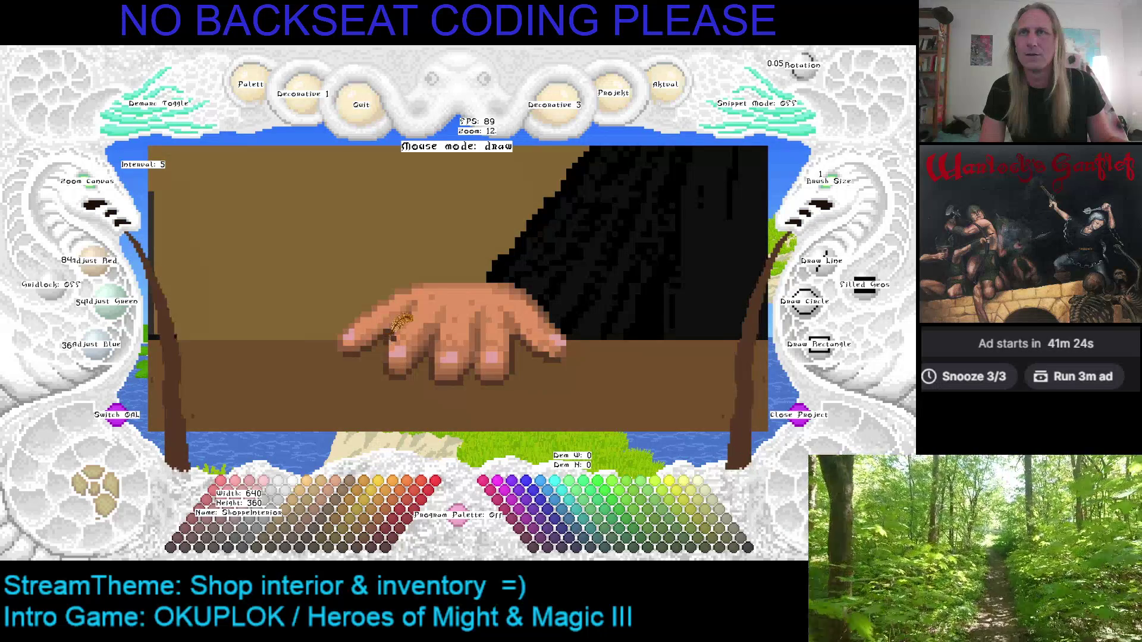
key(ctrl+z)
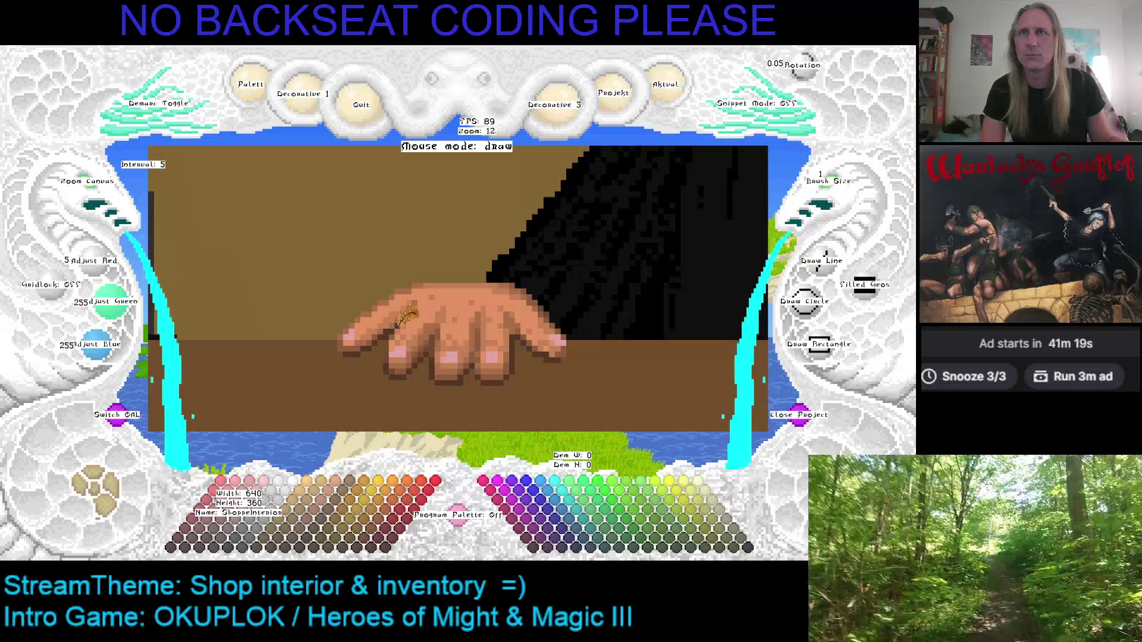
right_click(407, 315)
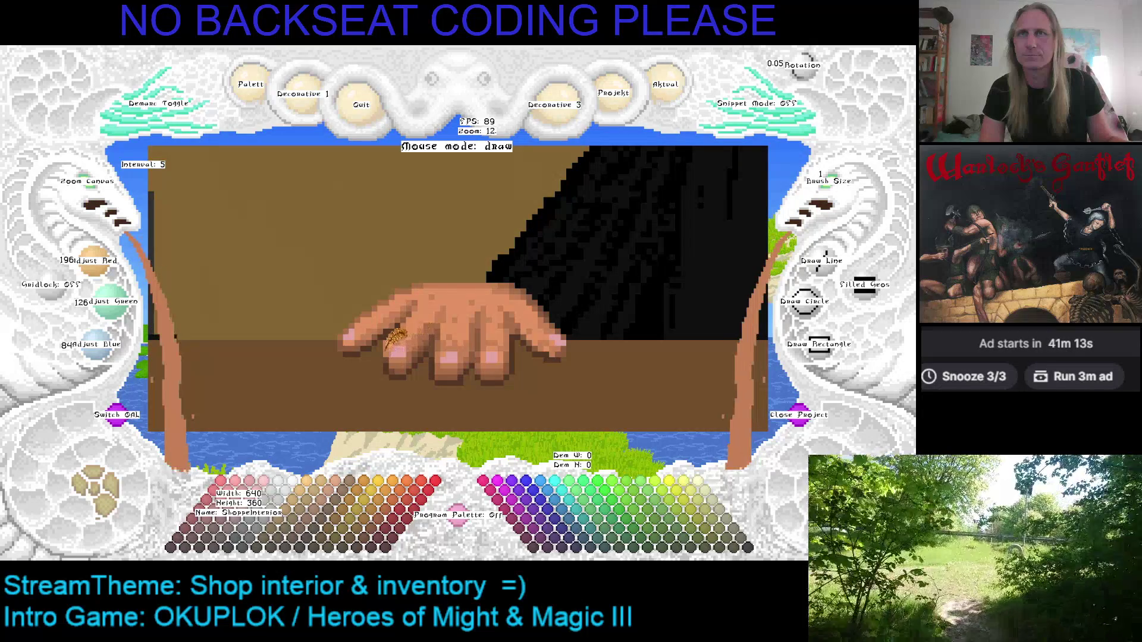
right_click(396, 342)
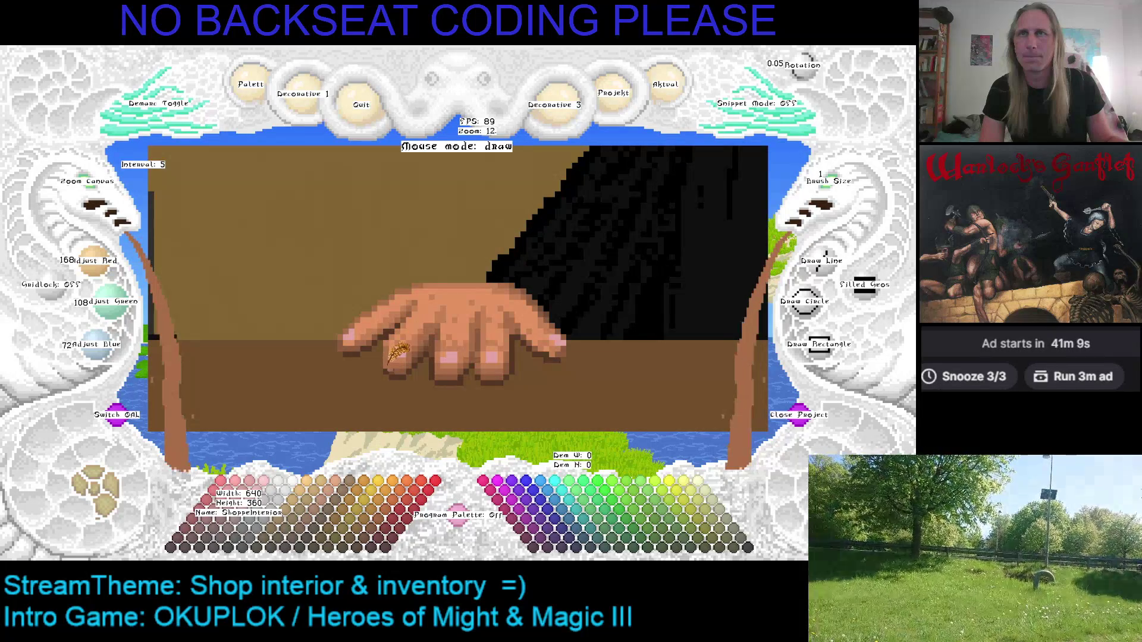
key(c)
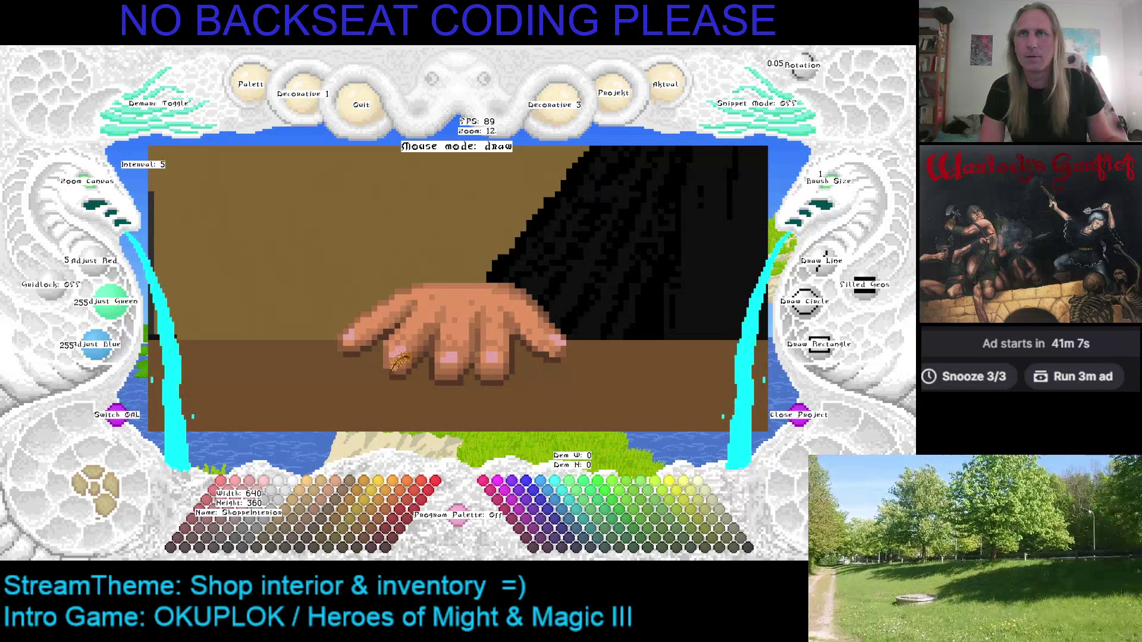
right_click(421, 355)
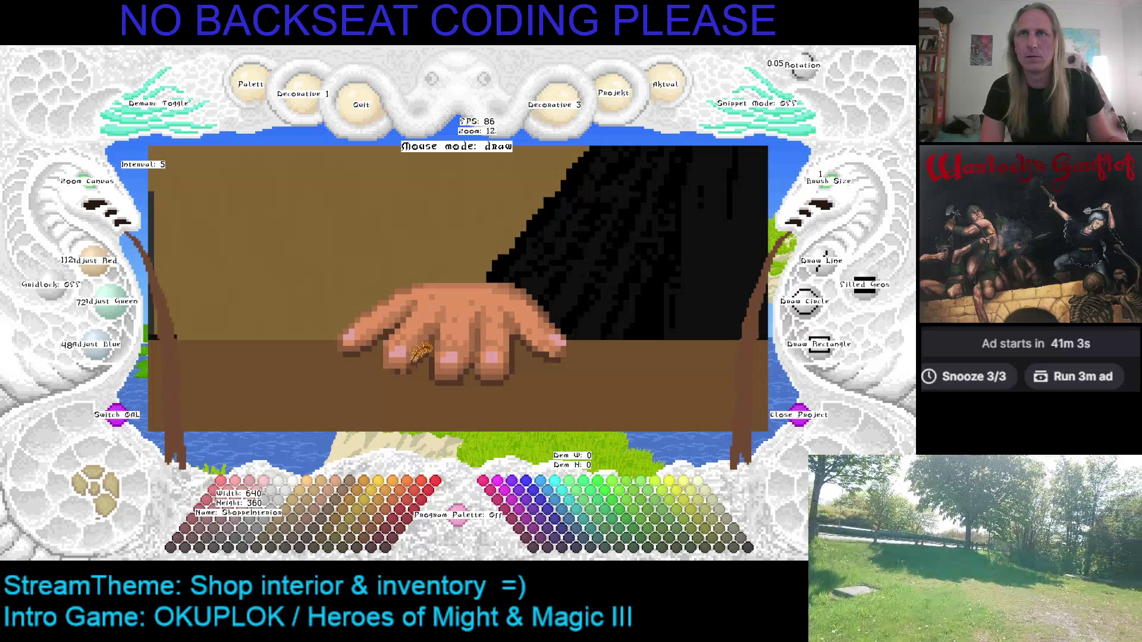
right_click(421, 355)
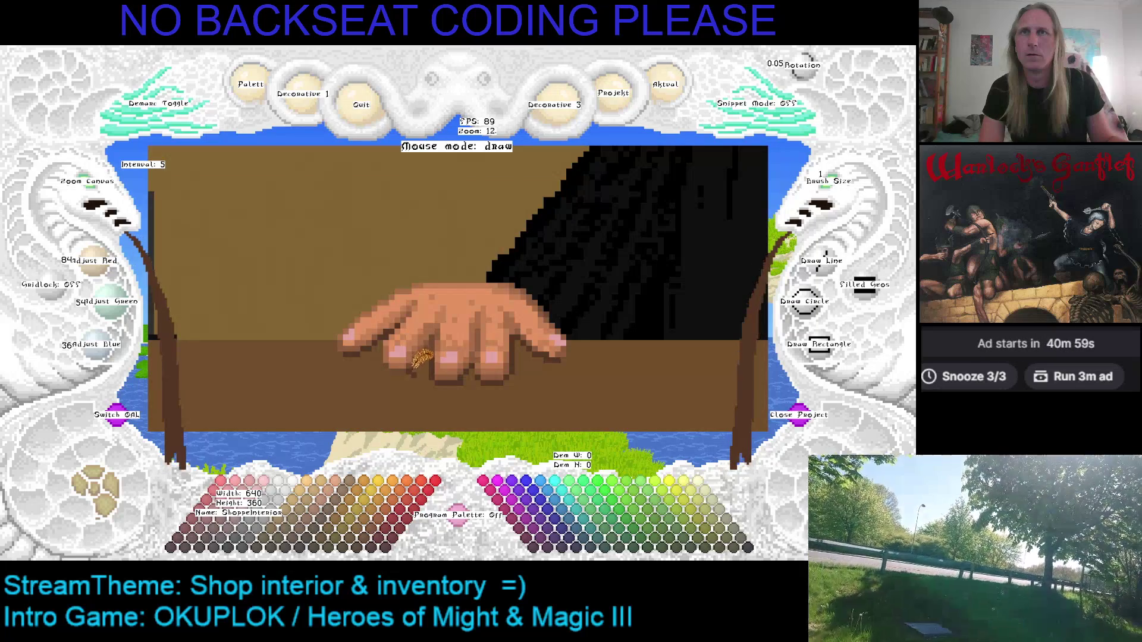
right_click(429, 354)
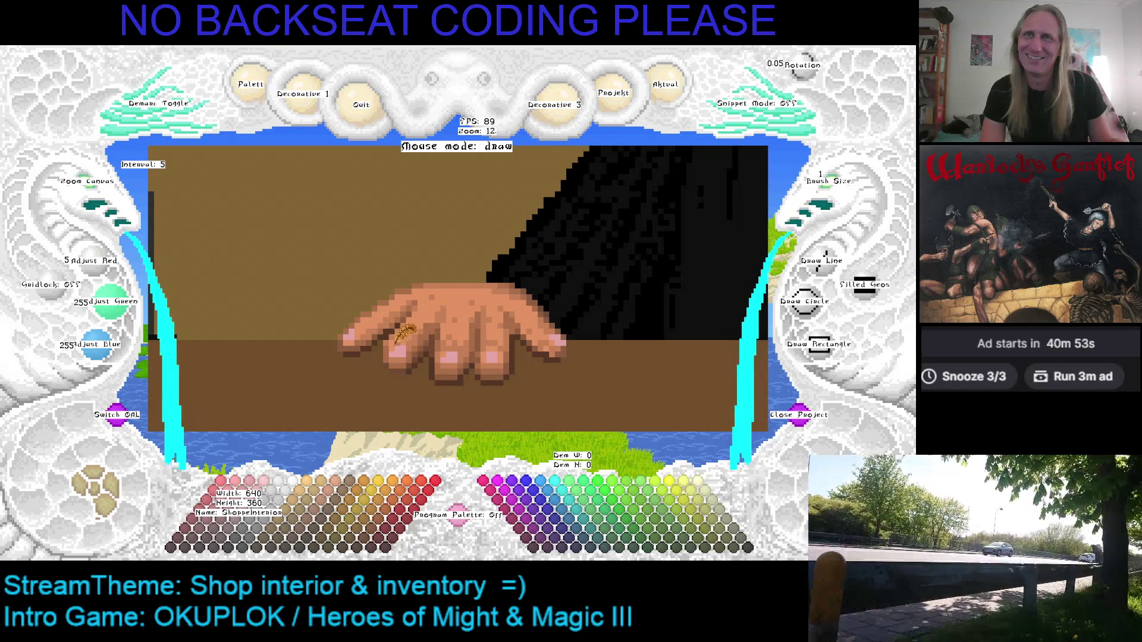
Sample skin, fingernail and tan tones, then darken the drawing colour to 112/72/48.
right_click(403, 336)
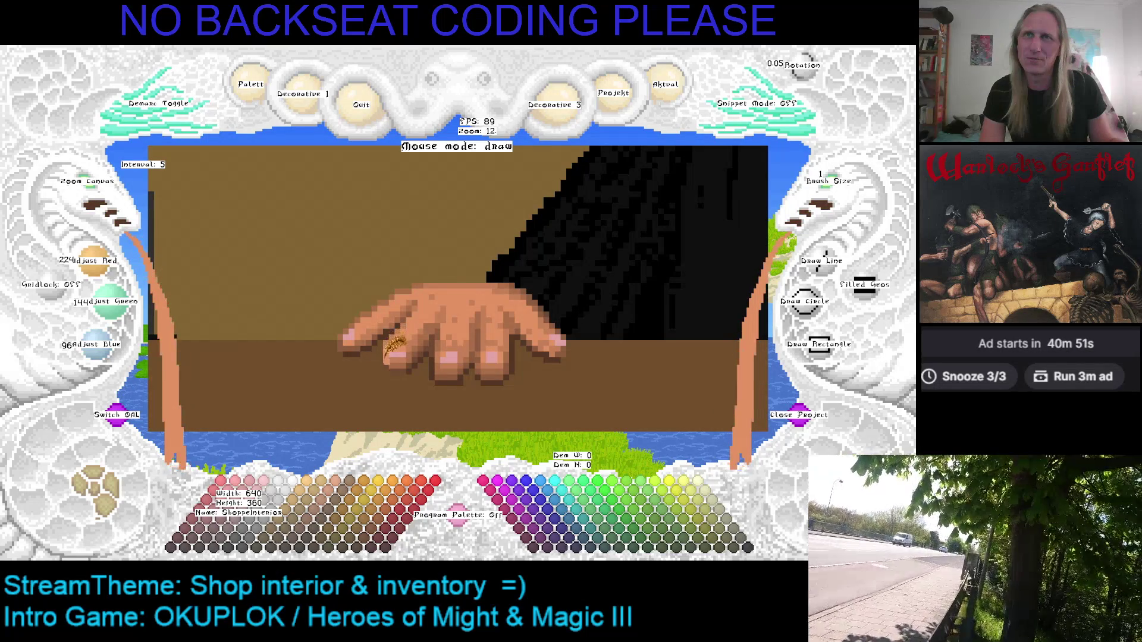
right_click(408, 338)
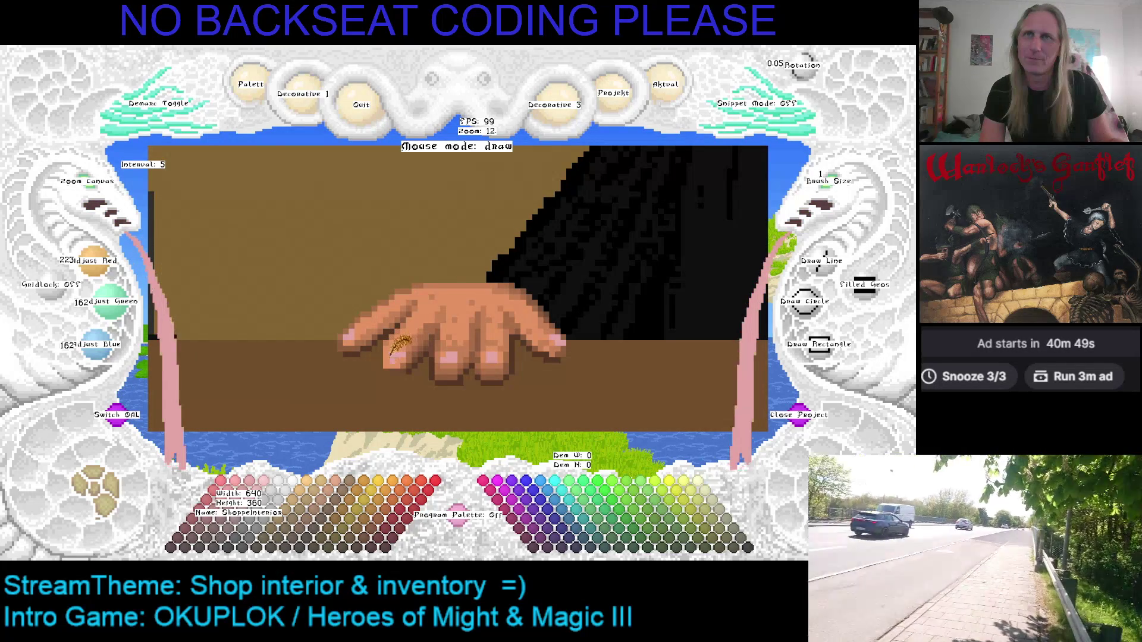
right_click(398, 334)
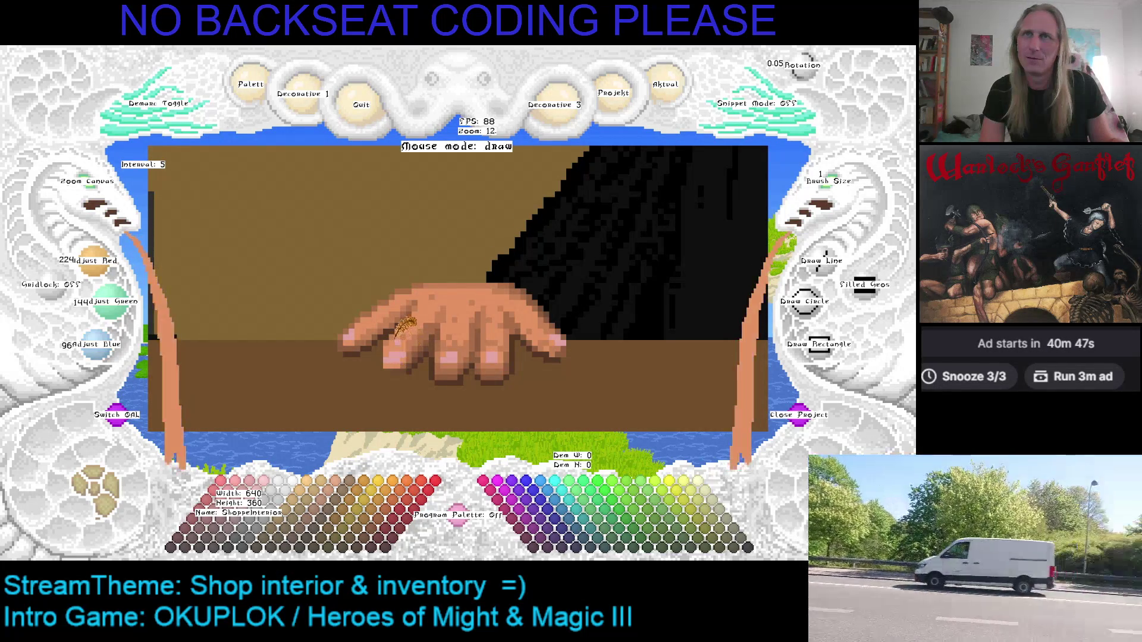
right_click(410, 347)
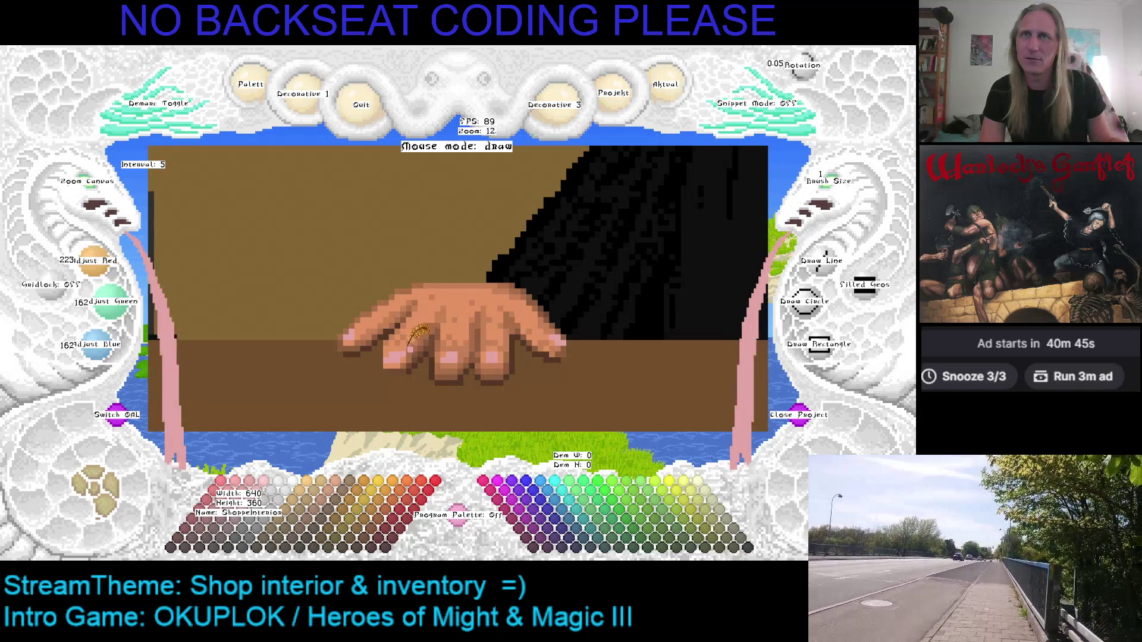
right_click(411, 345)
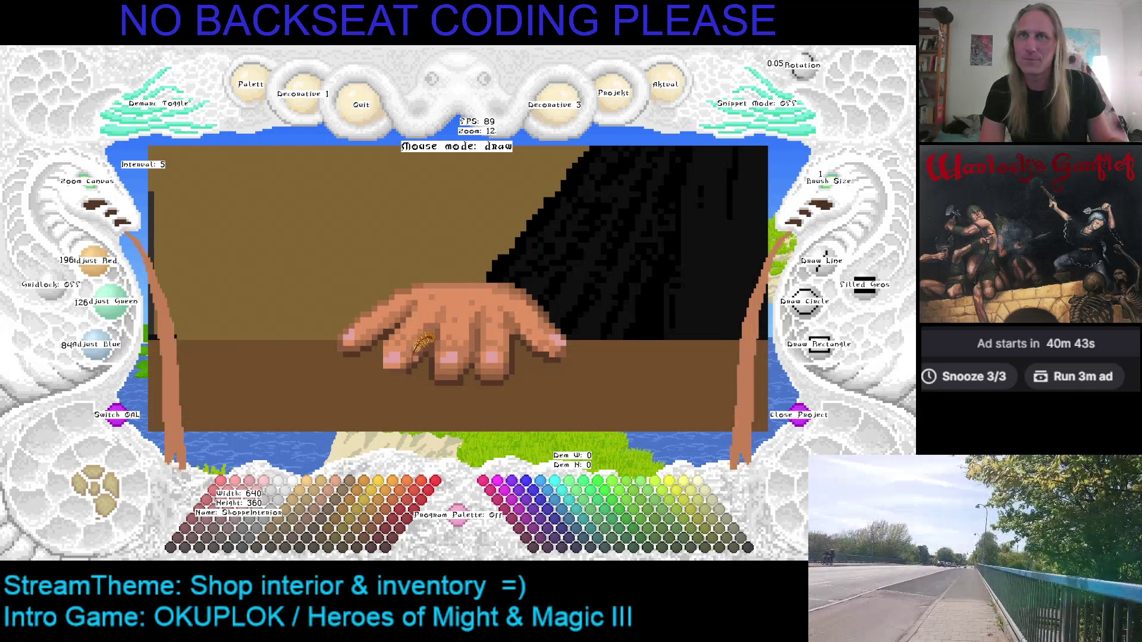
scroll(423, 342, down, 2)
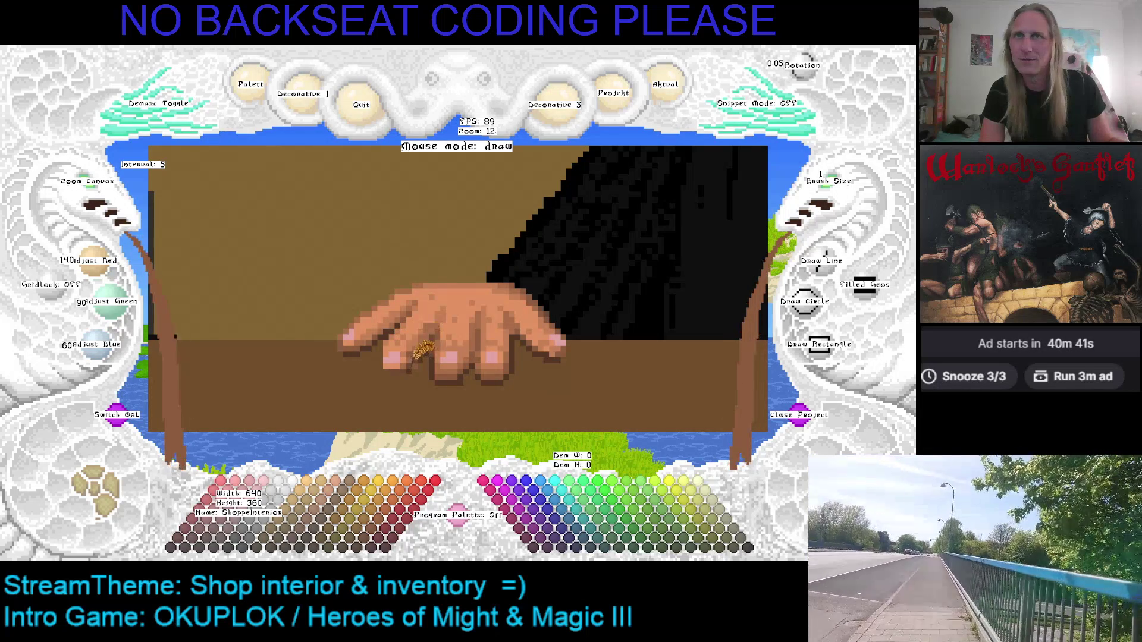
scroll(417, 358, down, 3)
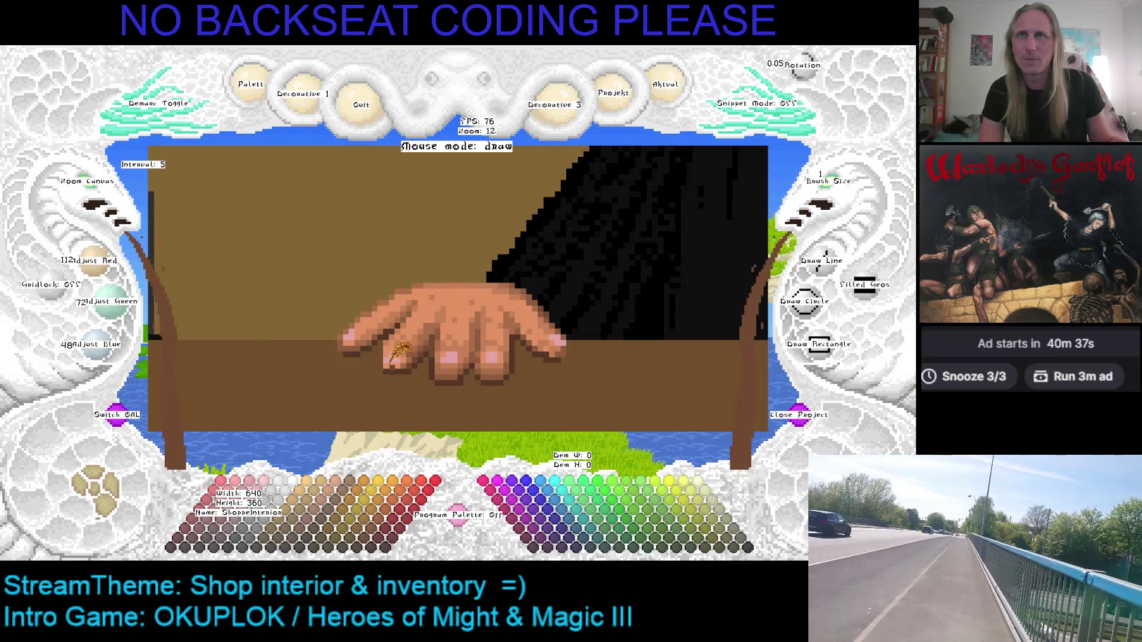
scroll(395, 356, up, 1)
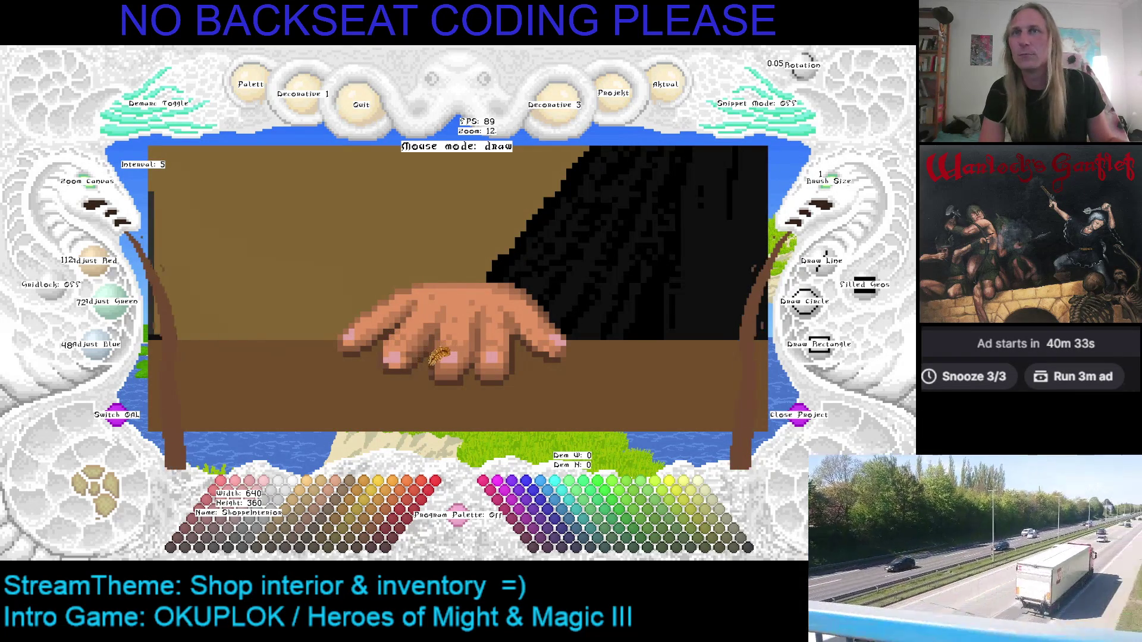
key(Down)
key(Right)
key(Down)
key(Left)
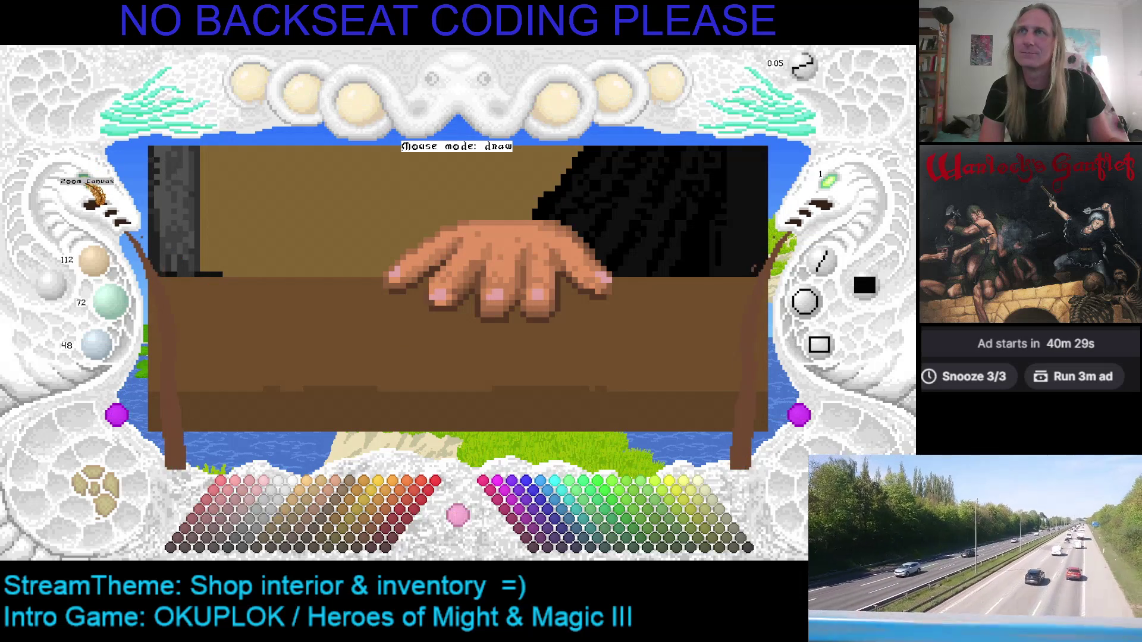
Hide the interface text labels and zoom in on the hand and counter.
key(Right)
key(Up)
key(Left)
key(Up)
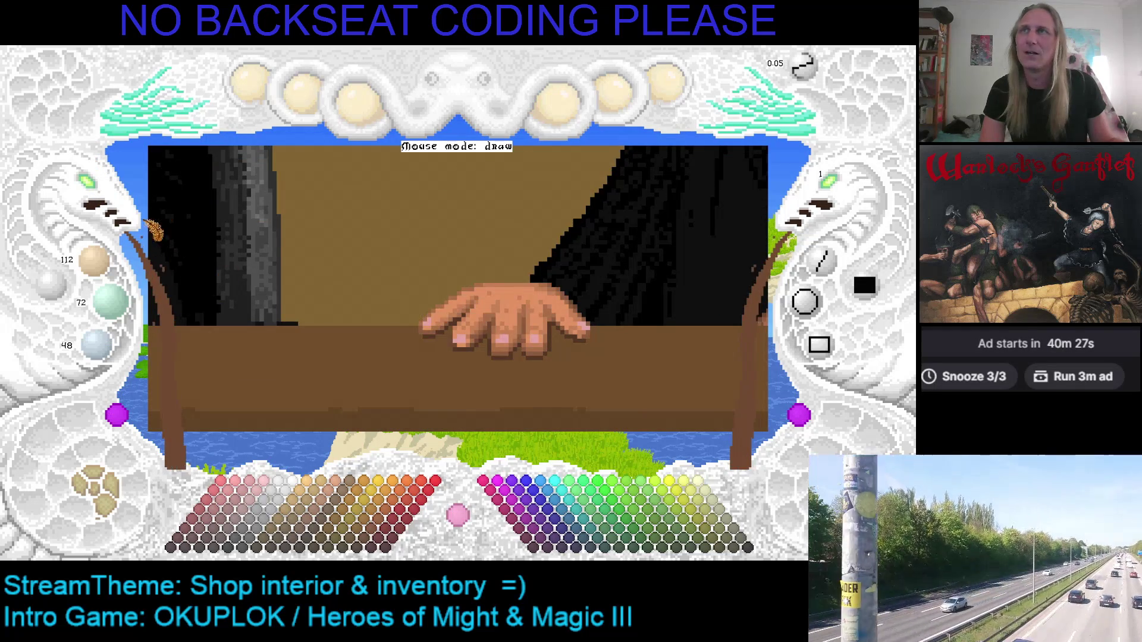
key(Left)
key(Left)
key(Up)
scroll(473, 321, up, 1)
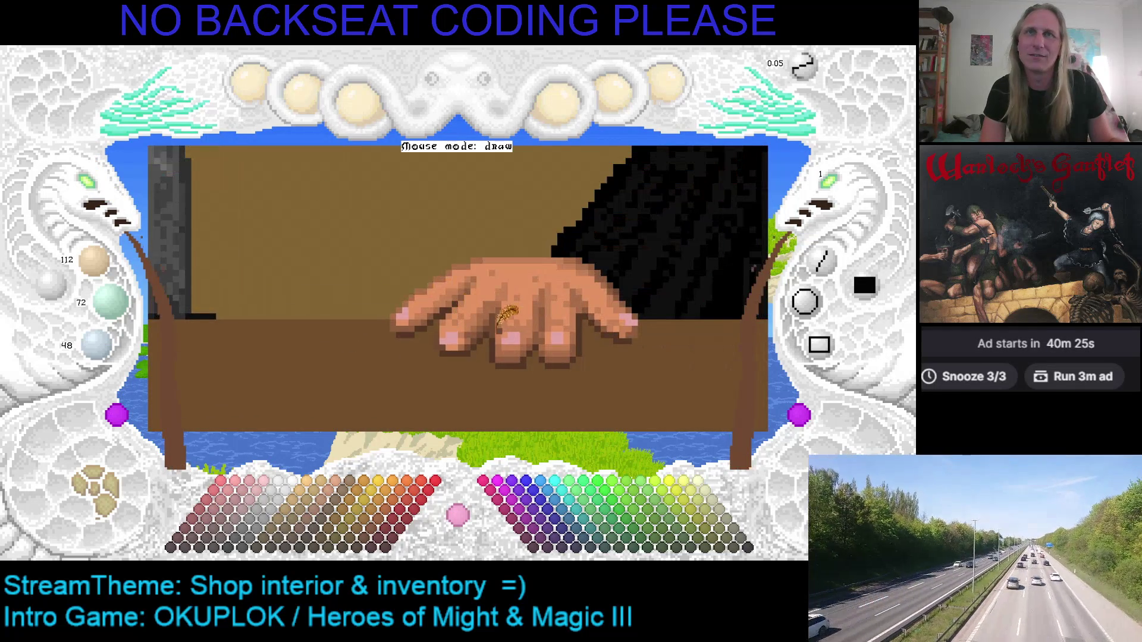
Sample finger tones, then zoom out and take the coat's near-black 15/15/15.
right_click(456, 332)
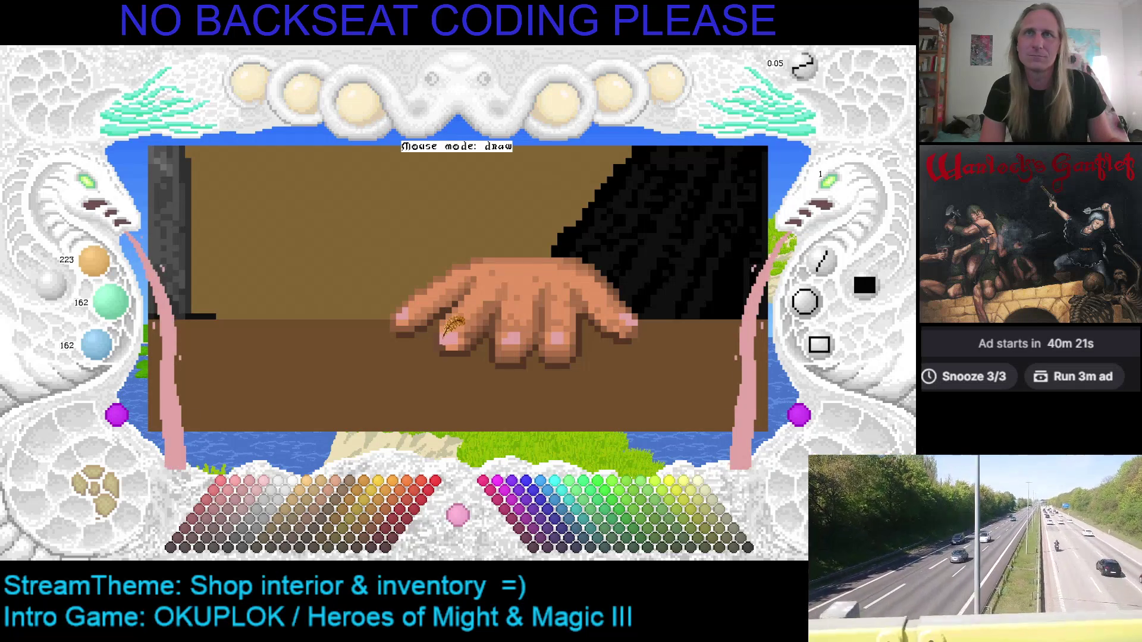
right_click(463, 332)
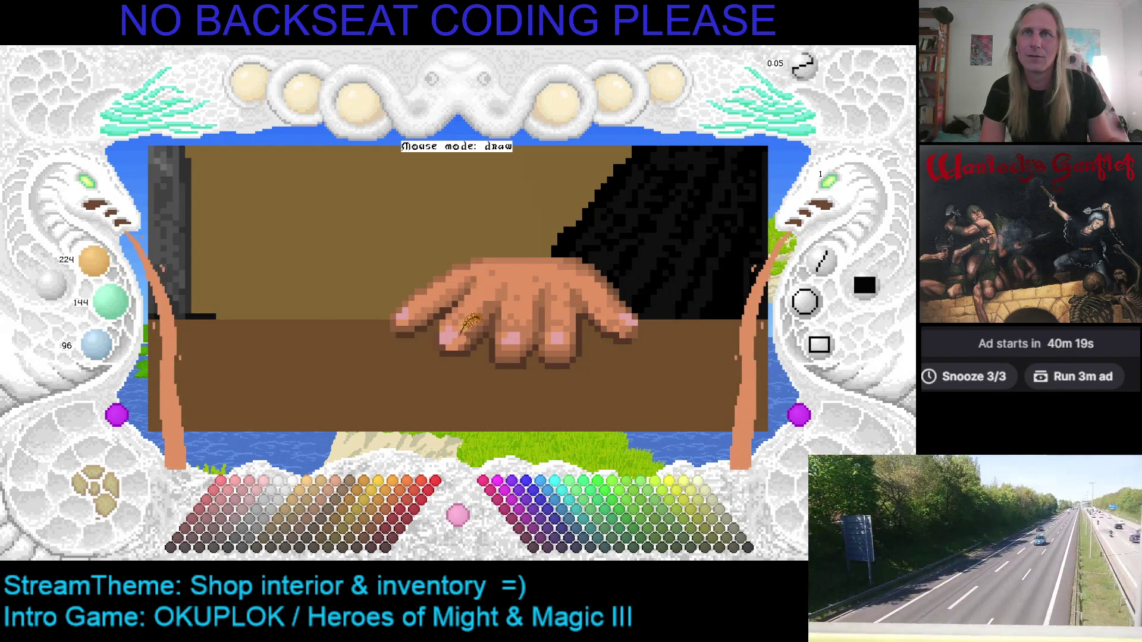
right_click(462, 336)
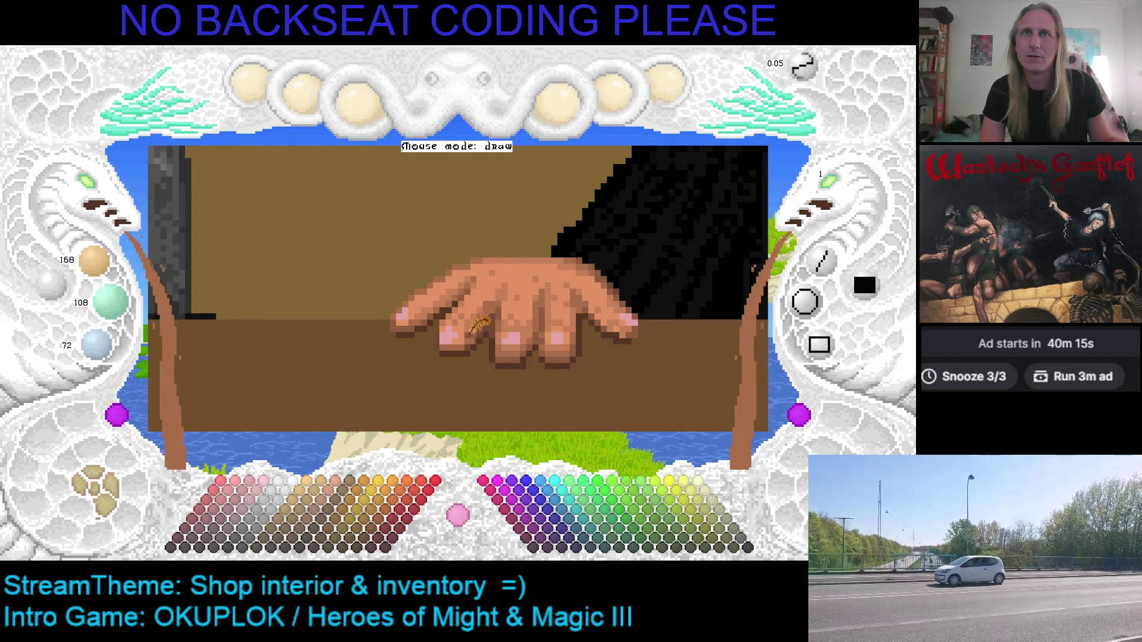
right_click(474, 321)
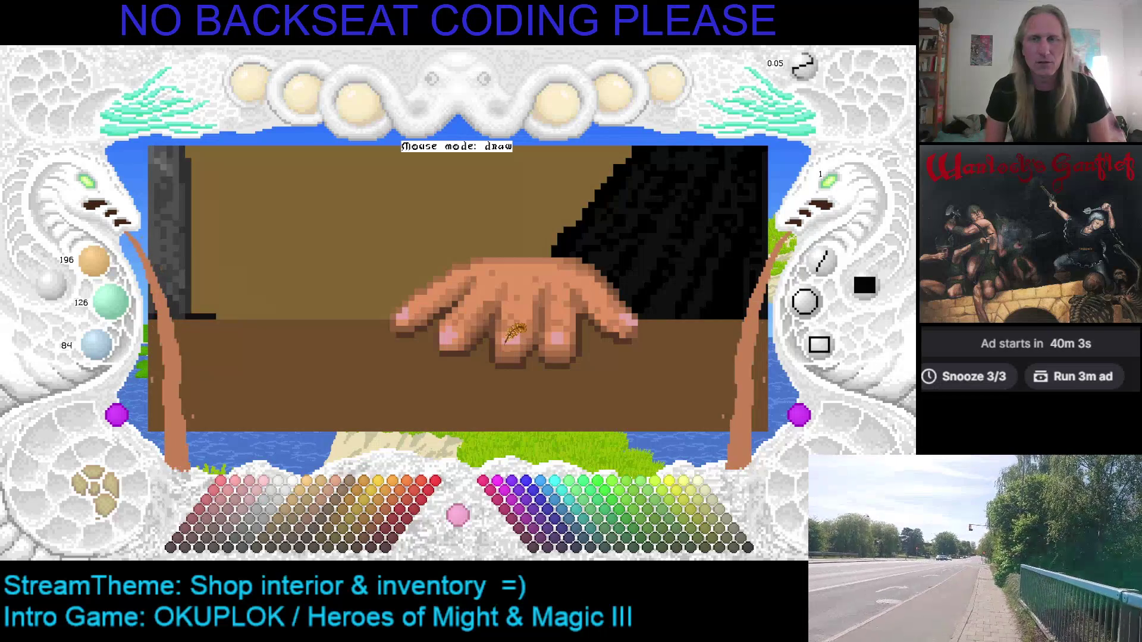
key(ctrl+z)
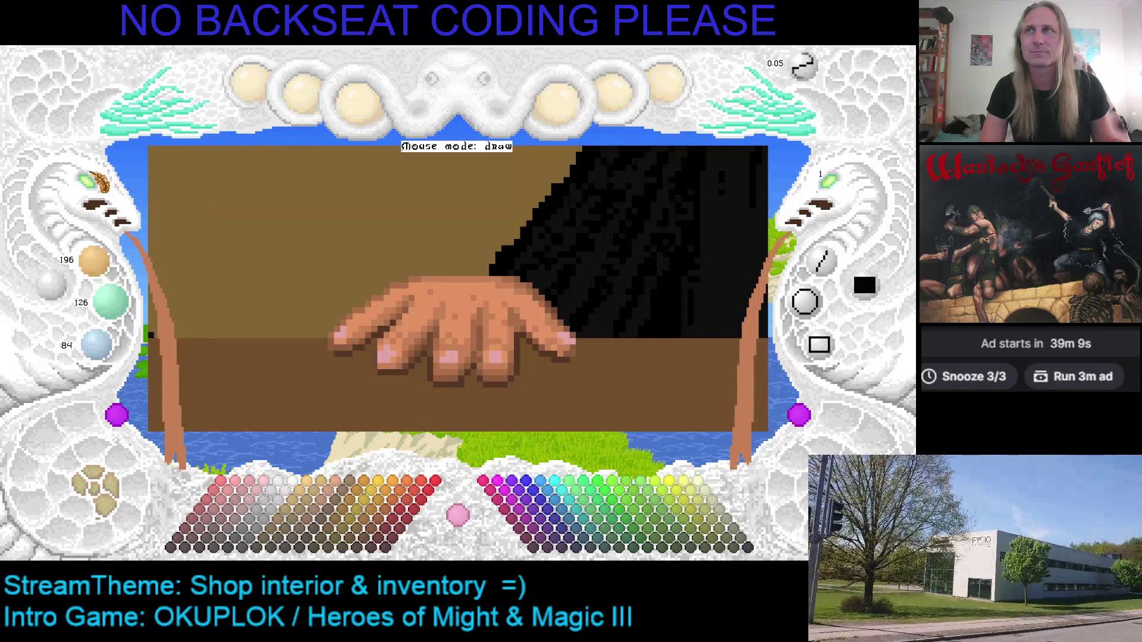
click(98, 200)
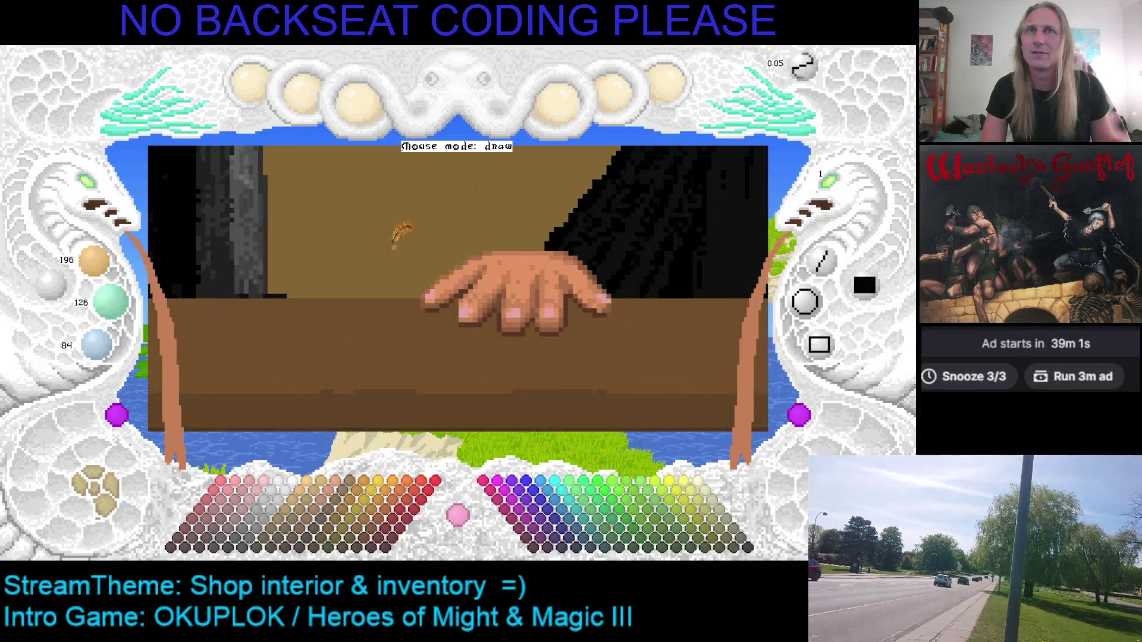
right_click(522, 248)
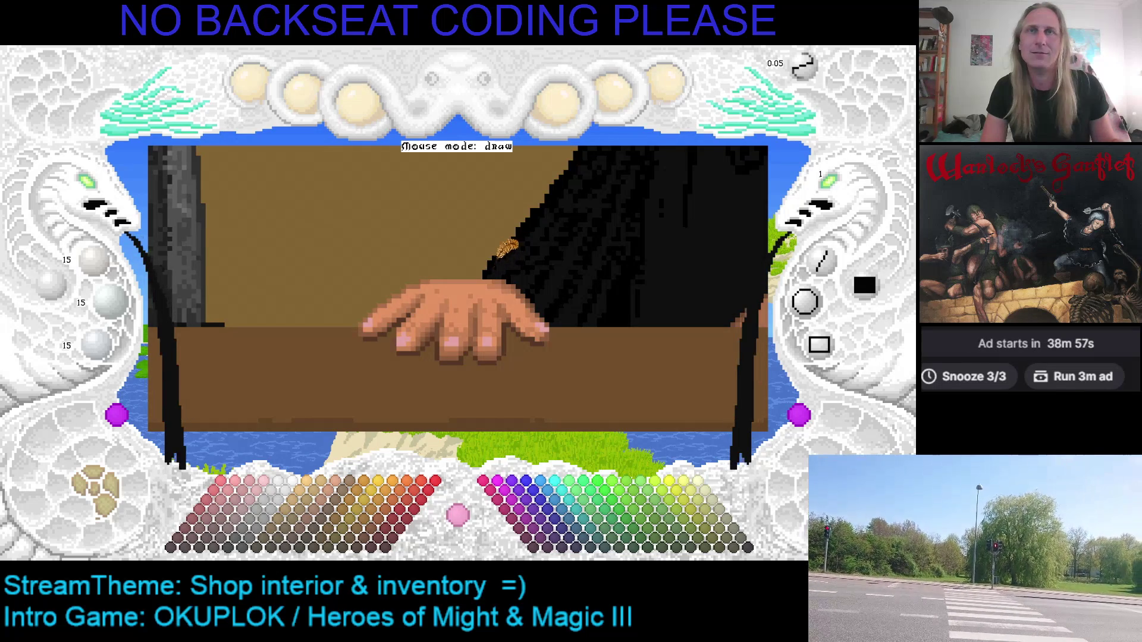
Paint black along the coat's lower-left edge by the hand and resample the coat's near-black.
right_click(495, 259)
drag(494, 260, 492, 253)
key(e)
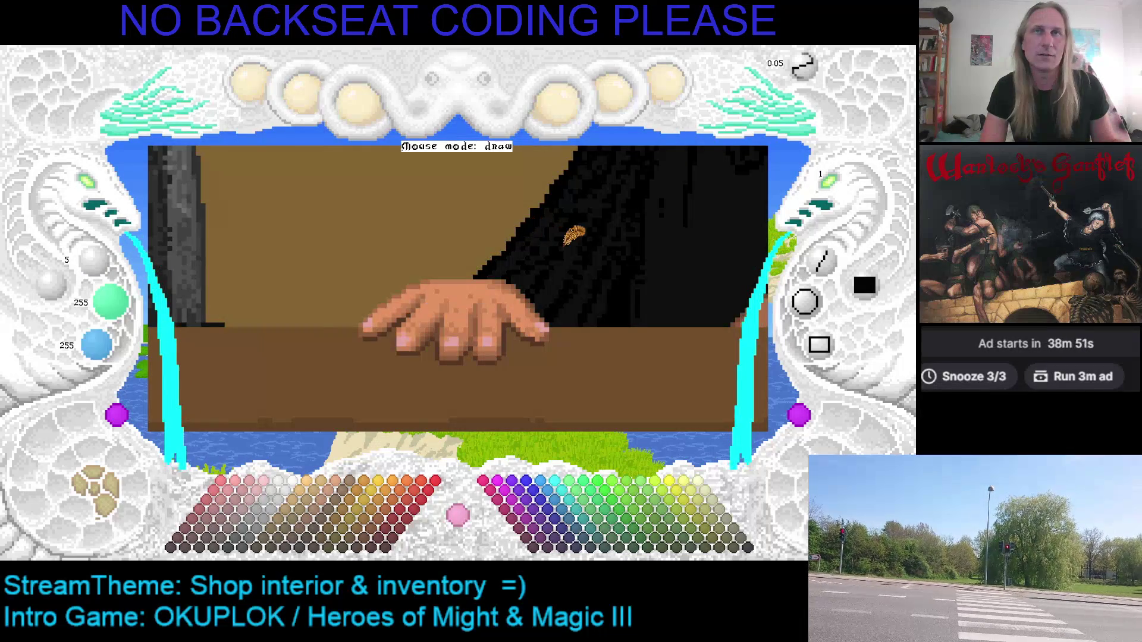
right_click(543, 226)
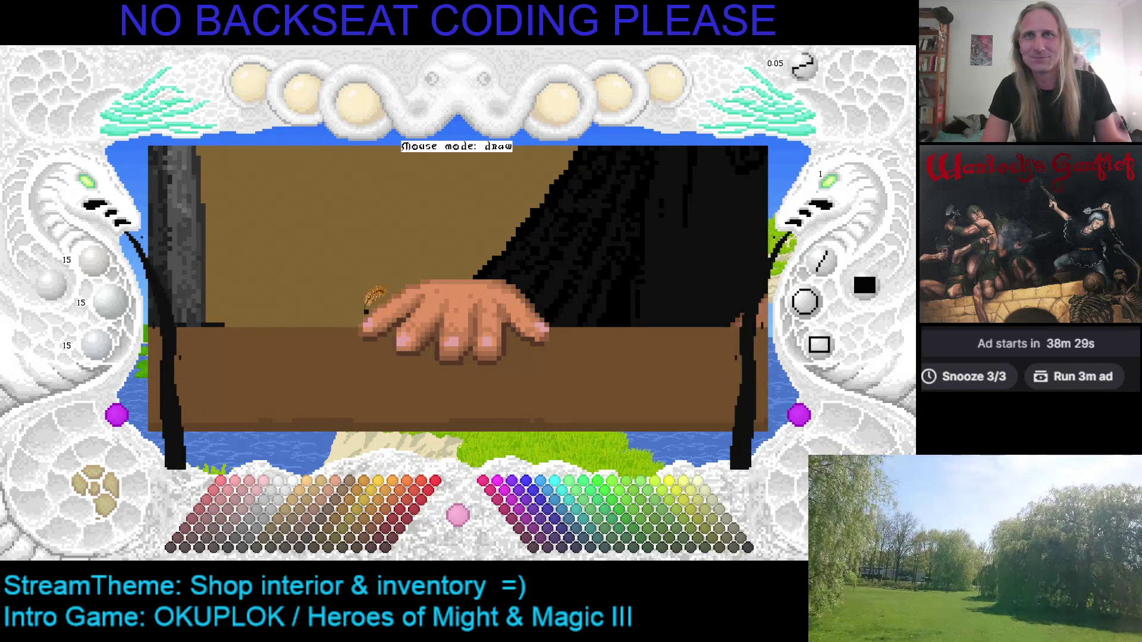
Sample the hand's darker tan, adjust it, and toggle colours to reach brown 168/108/72.
scroll(90, 190, up, 3)
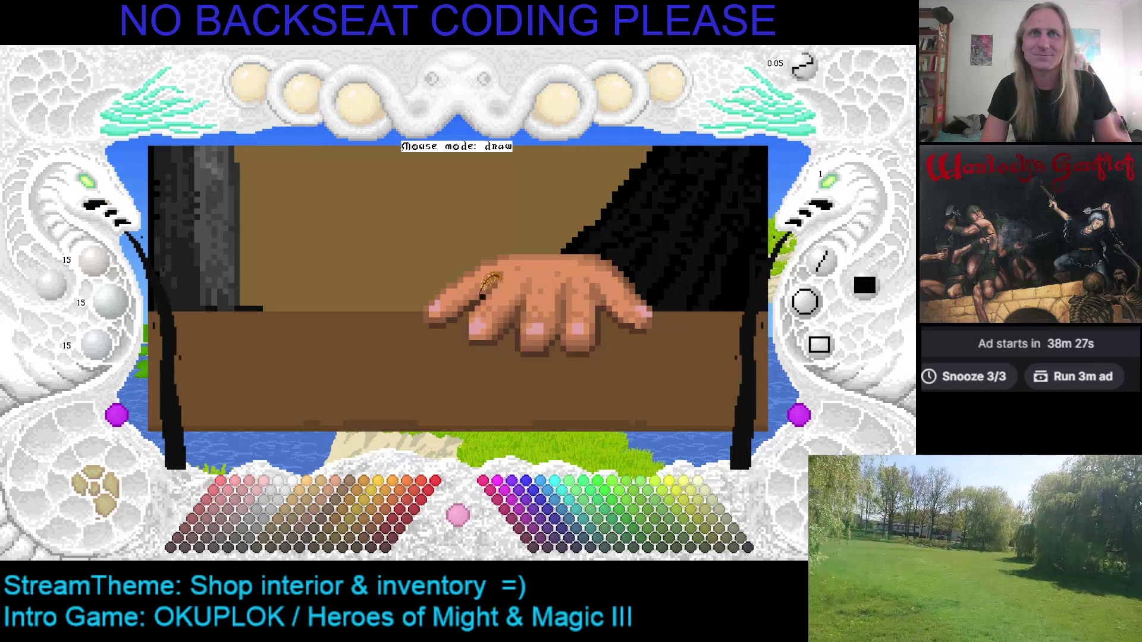
right_click(478, 333)
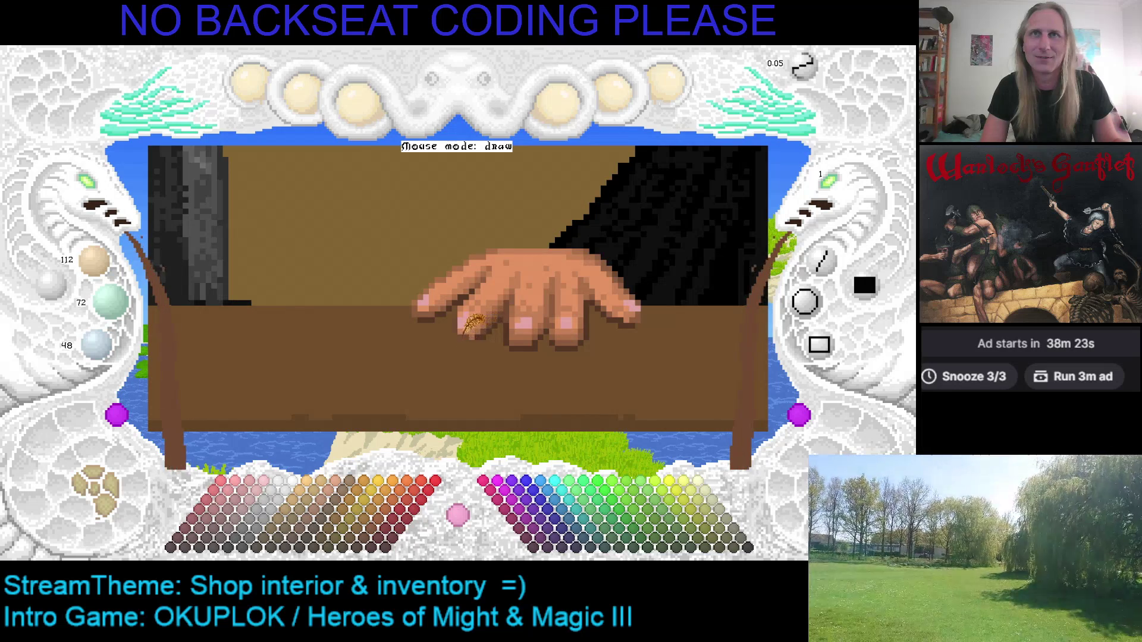
key(minus)
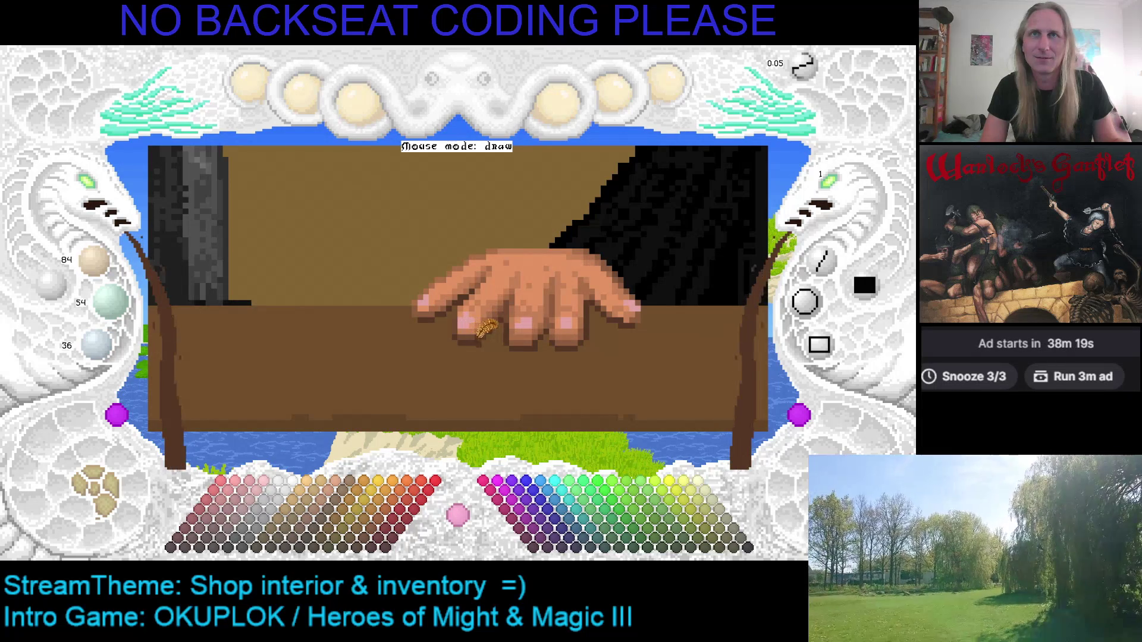
key(c)
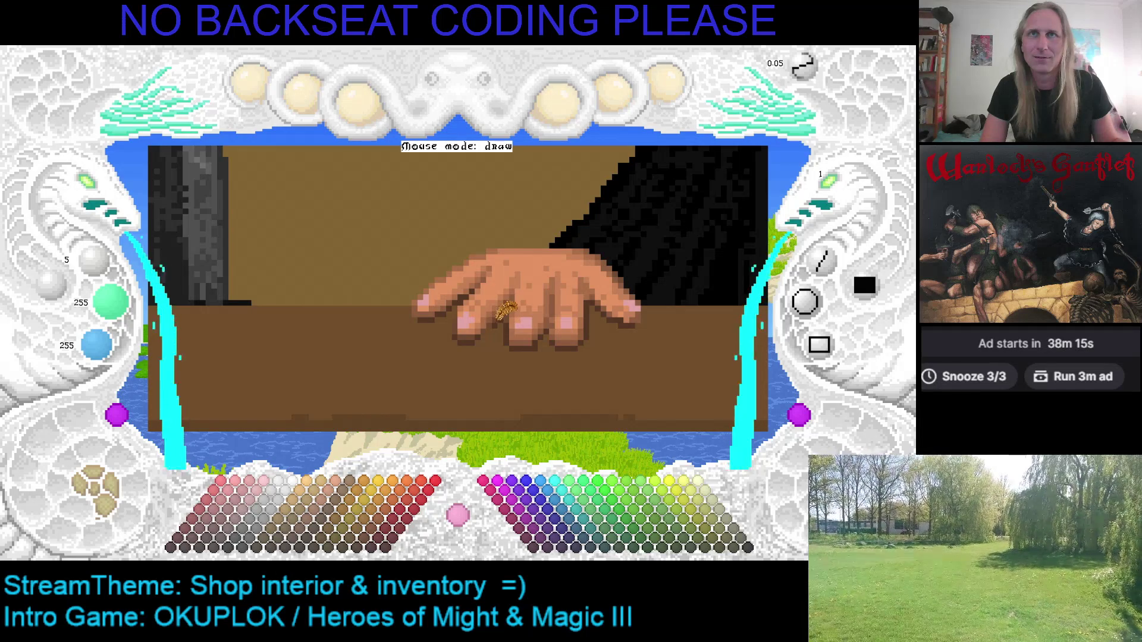
key(c)
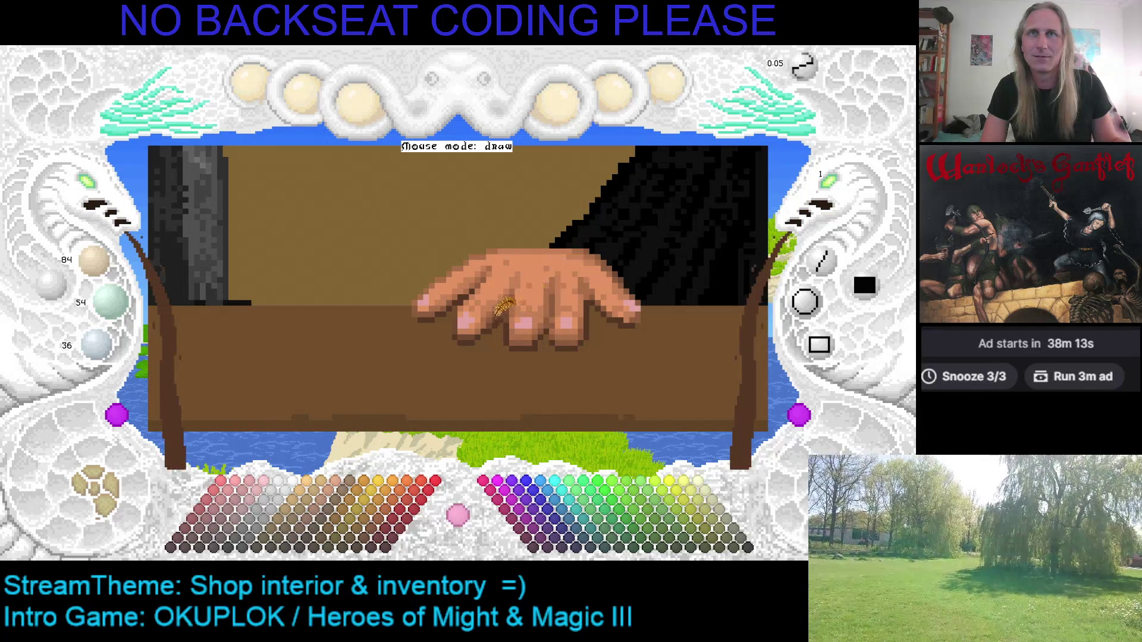
key(c)
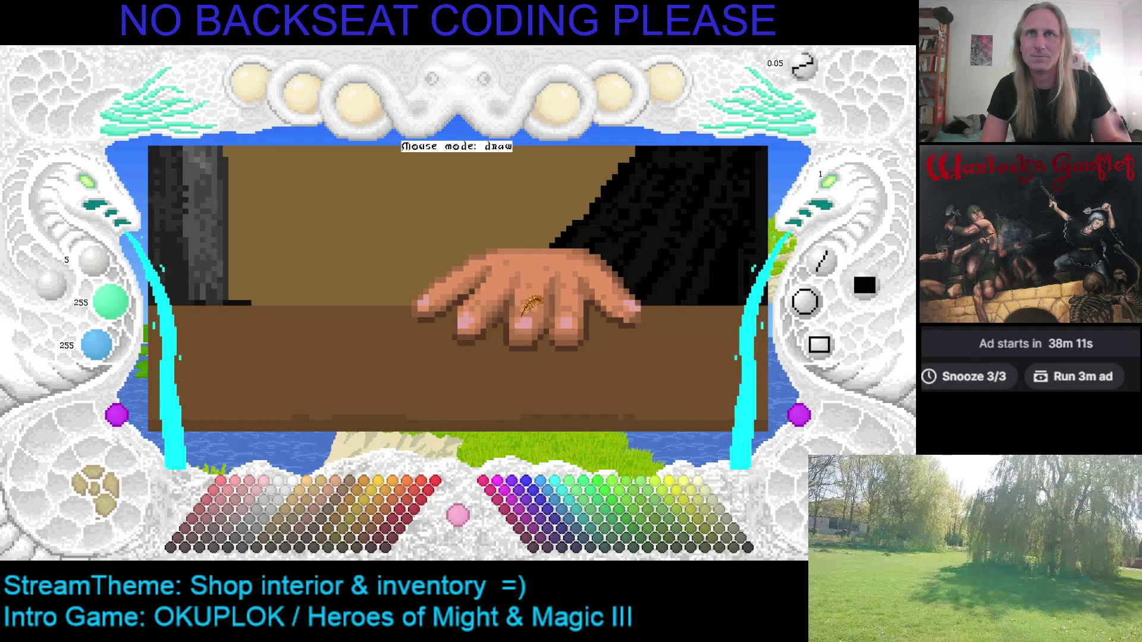
key(c)
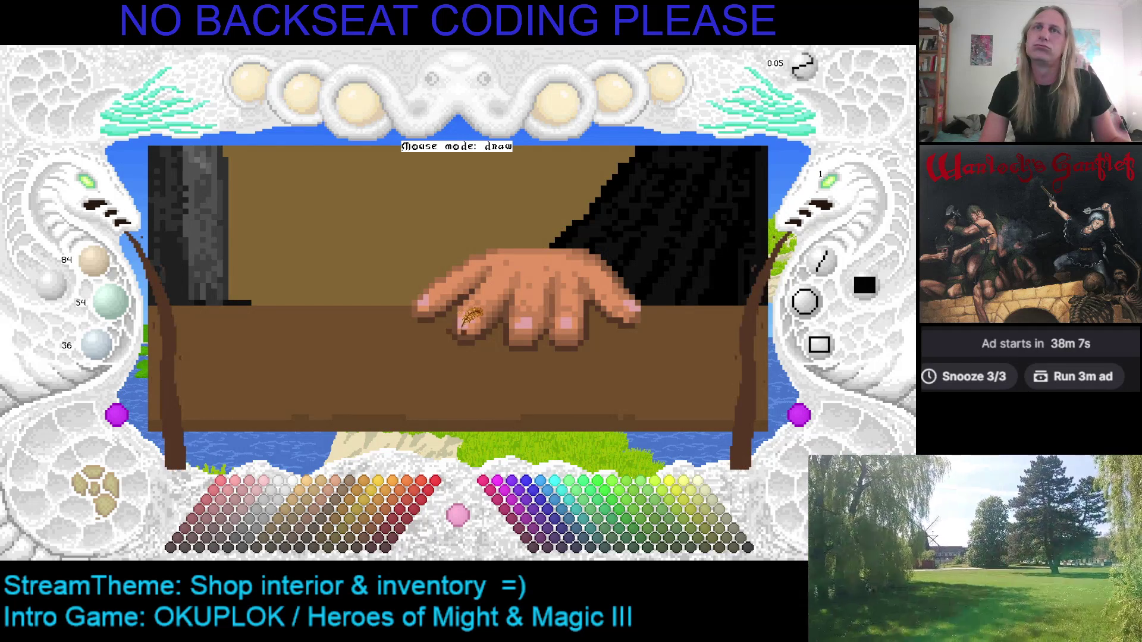
key(c)
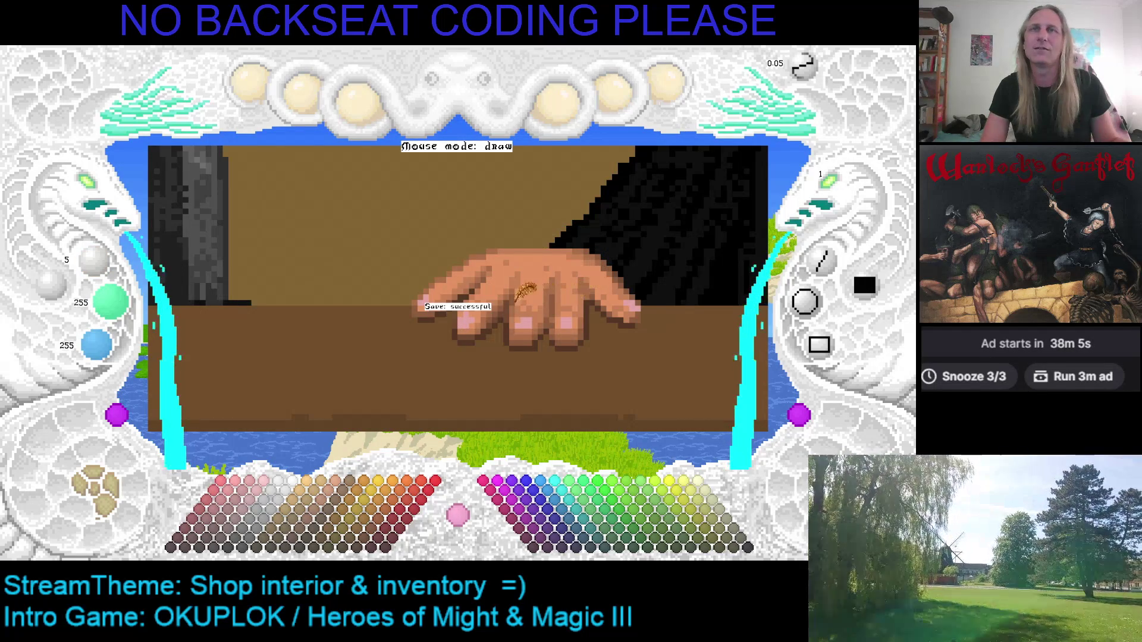
key(c)
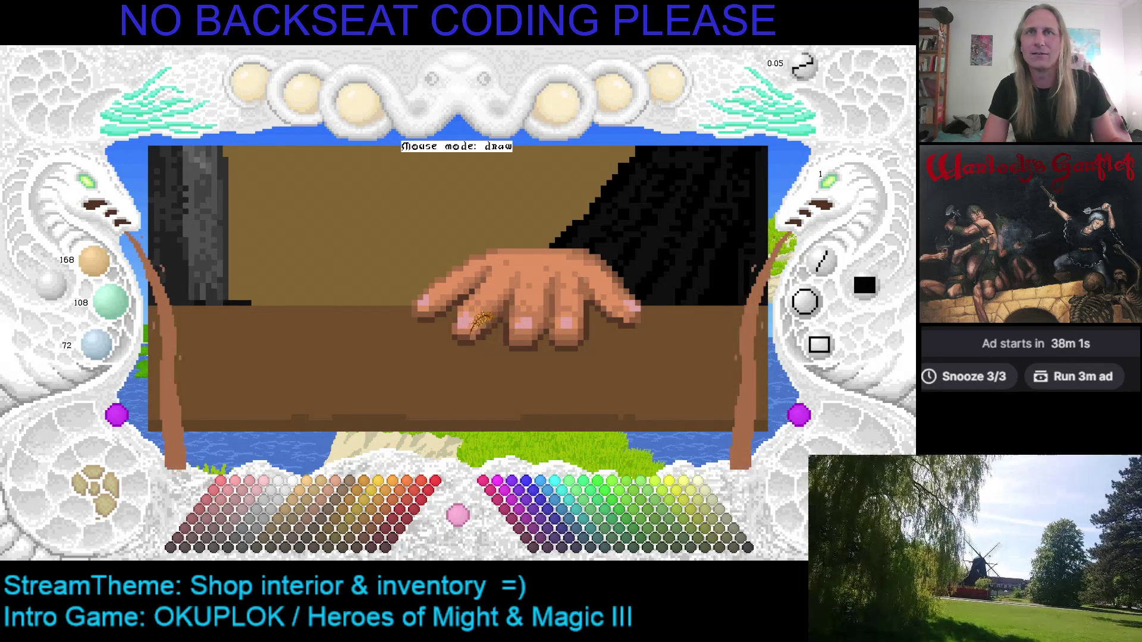
scroll(468, 301, up, 1)
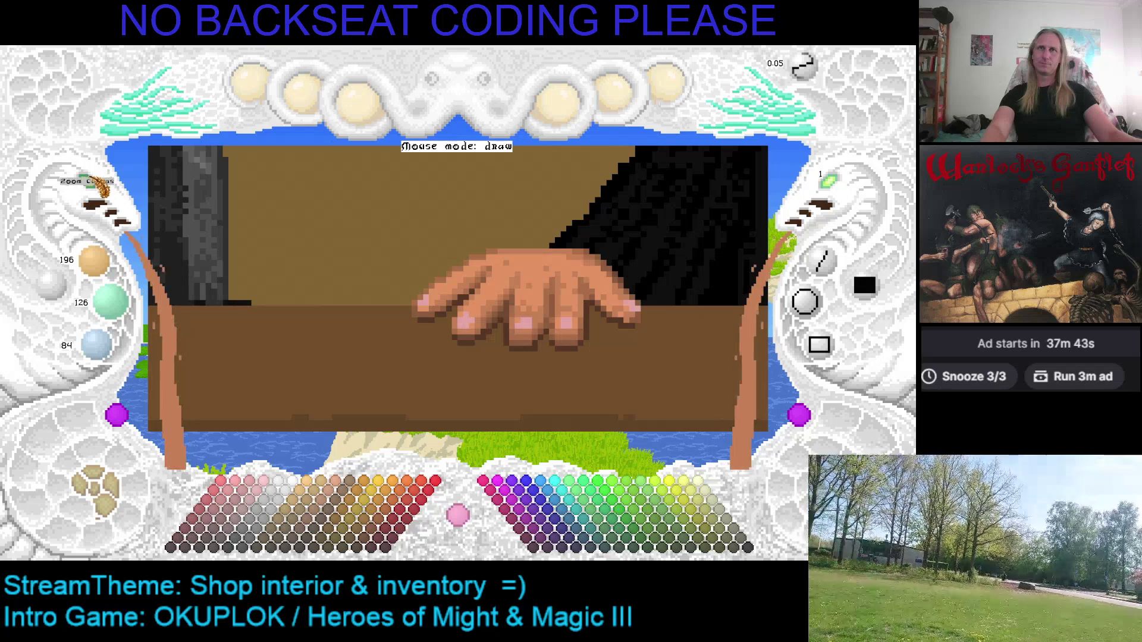
Zoom out to the whole portrait and brighten the painting colour to 224/144/96.
click(96, 181)
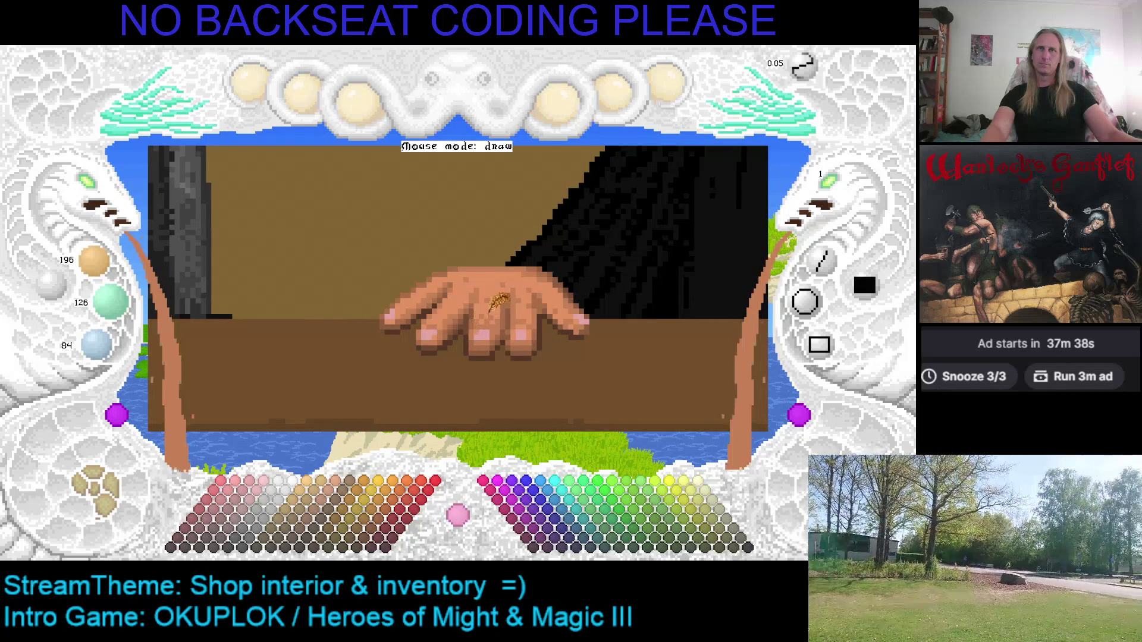
scroll(488, 300, up, 1)
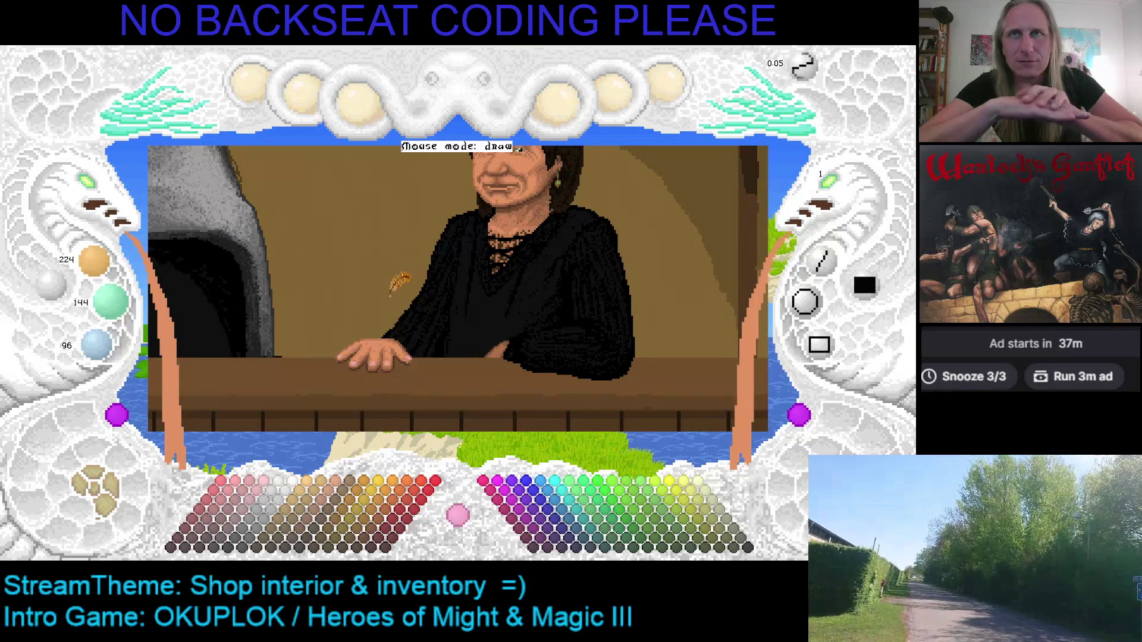
Zoom onto the hand and paint over it in cyan with a one-size-larger brush.
scroll(339, 193, up, 1)
click(92, 189)
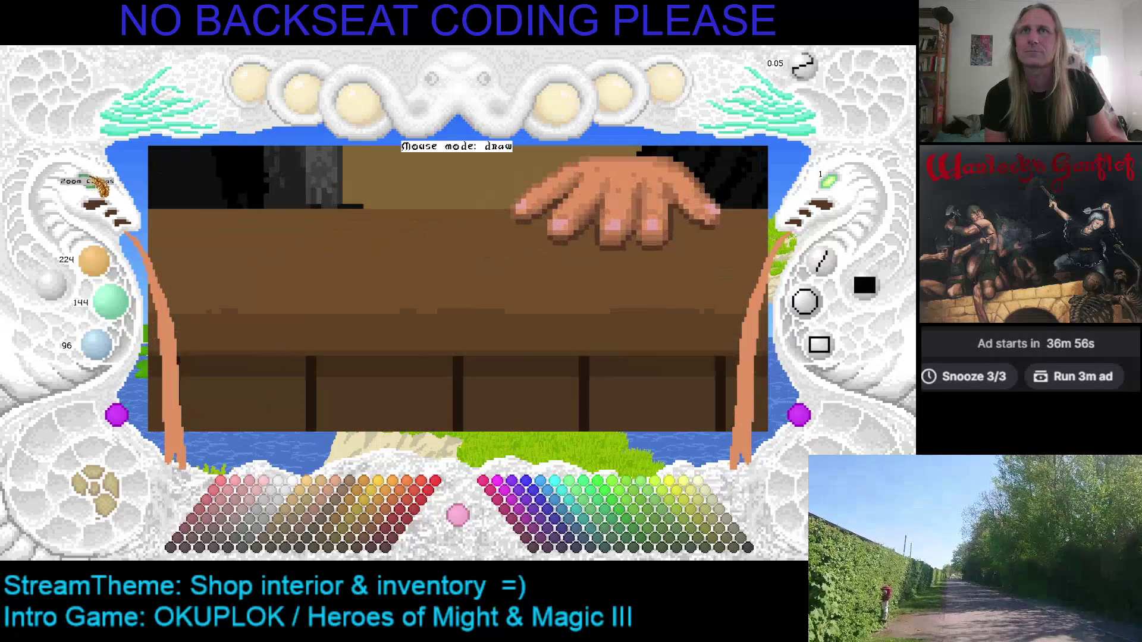
scroll(331, 280, up, 1)
scroll(357, 190, up, 1)
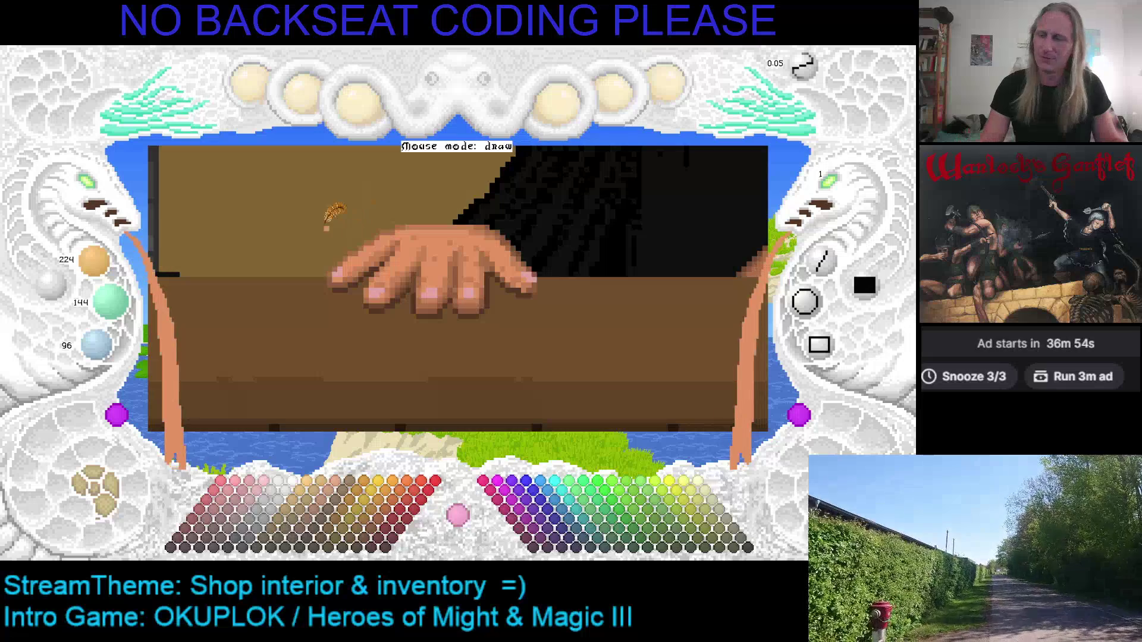
key(x)
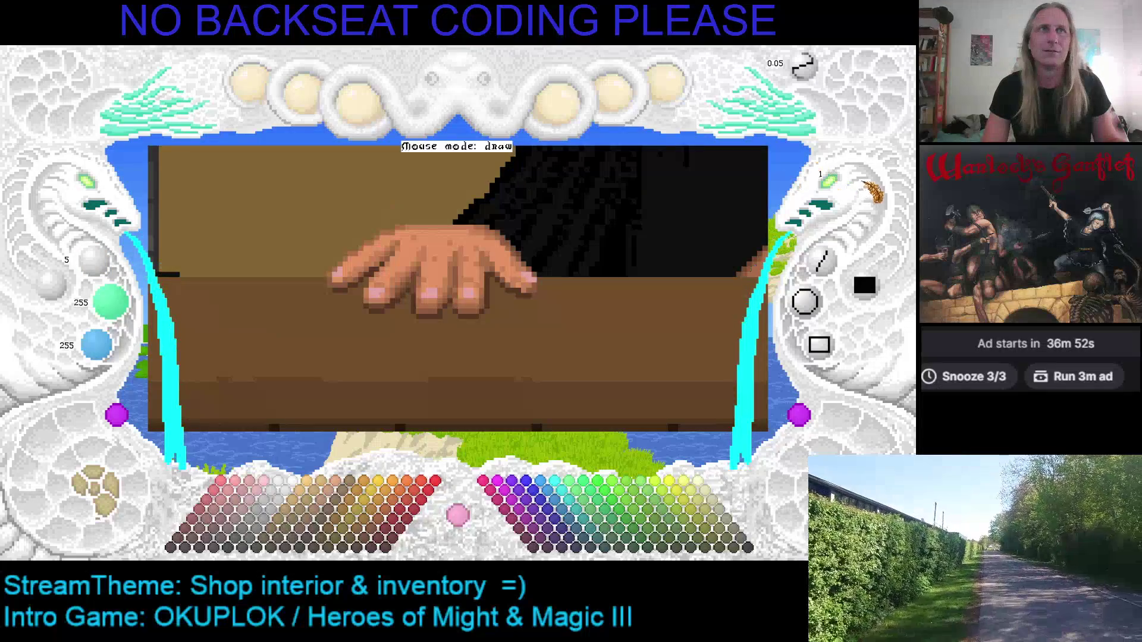
key(])
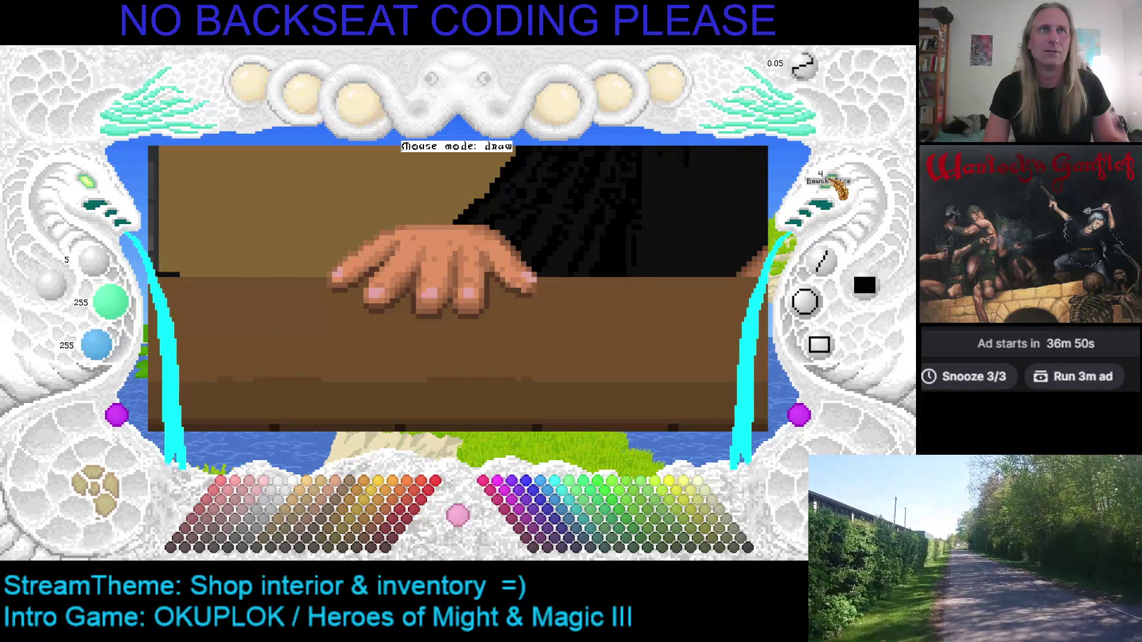
key(Right)
key(Up)
mouse_move(305, 253)
mouse_down()
mouse_move(424, 257)
mouse_move(461, 313)
mouse_move(378, 262)
mouse_move(424, 295)
mouse_move(432, 325)
mouse_move(364, 332)
mouse_move(404, 282)
mouse_move(301, 252)
mouse_move(334, 278)
mouse_move(276, 281)
mouse_move(300, 304)
mouse_move(382, 316)
mouse_move(356, 327)
mouse_up()
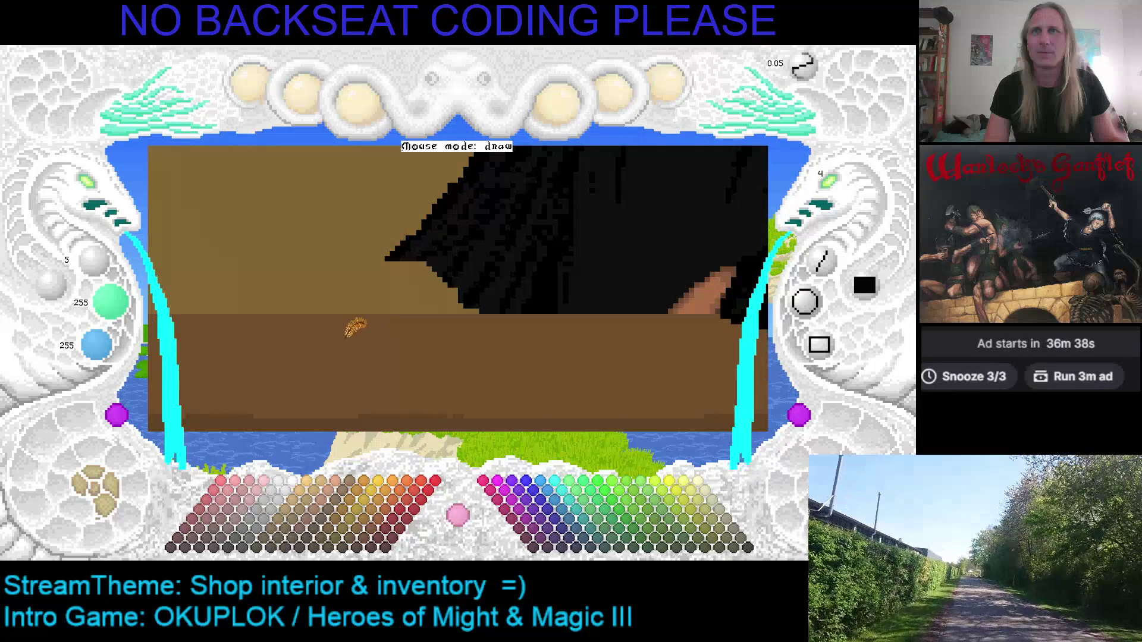
Pick dark brown from the canvas and outline a new hand on the counter.
scroll(836, 181, down, 3)
drag(646, 242, 524, 246)
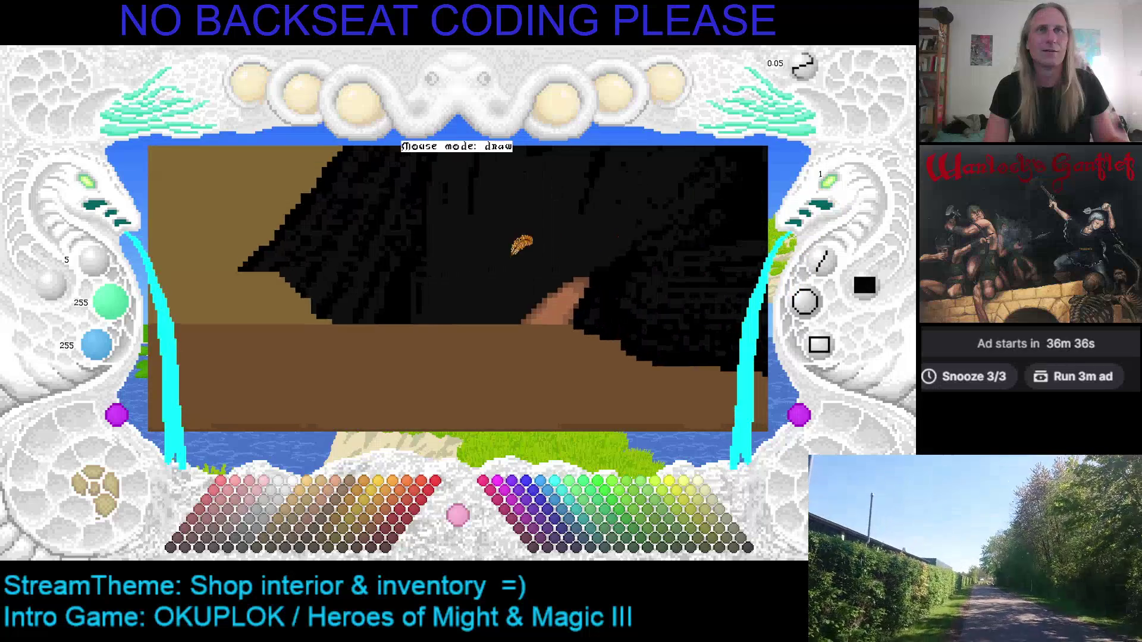
right_click(581, 274)
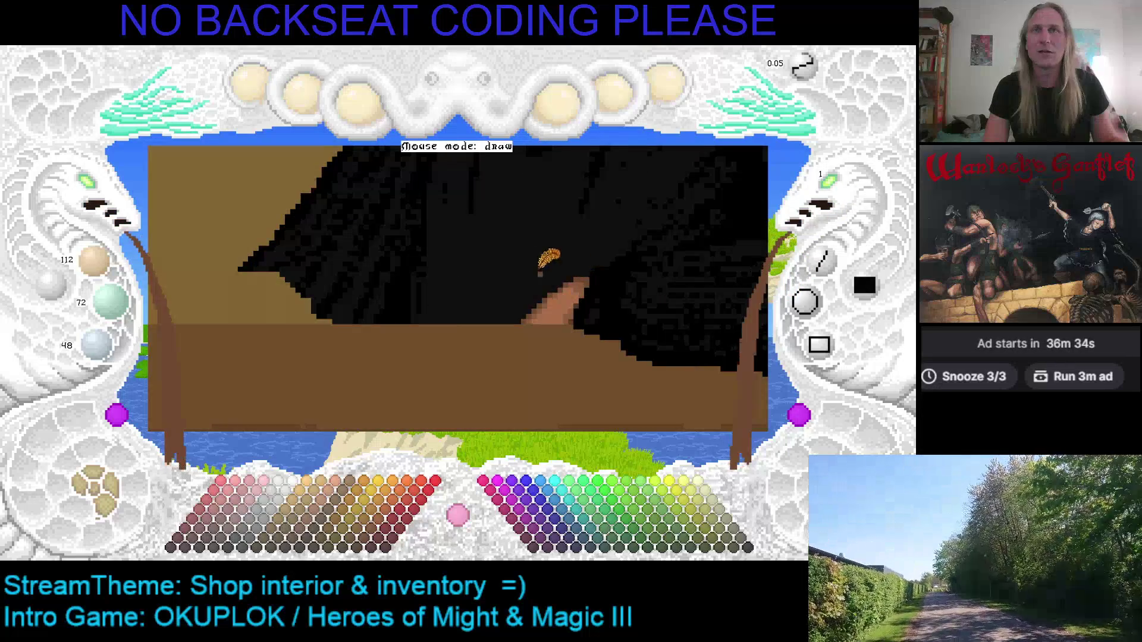
drag(368, 269, 503, 254)
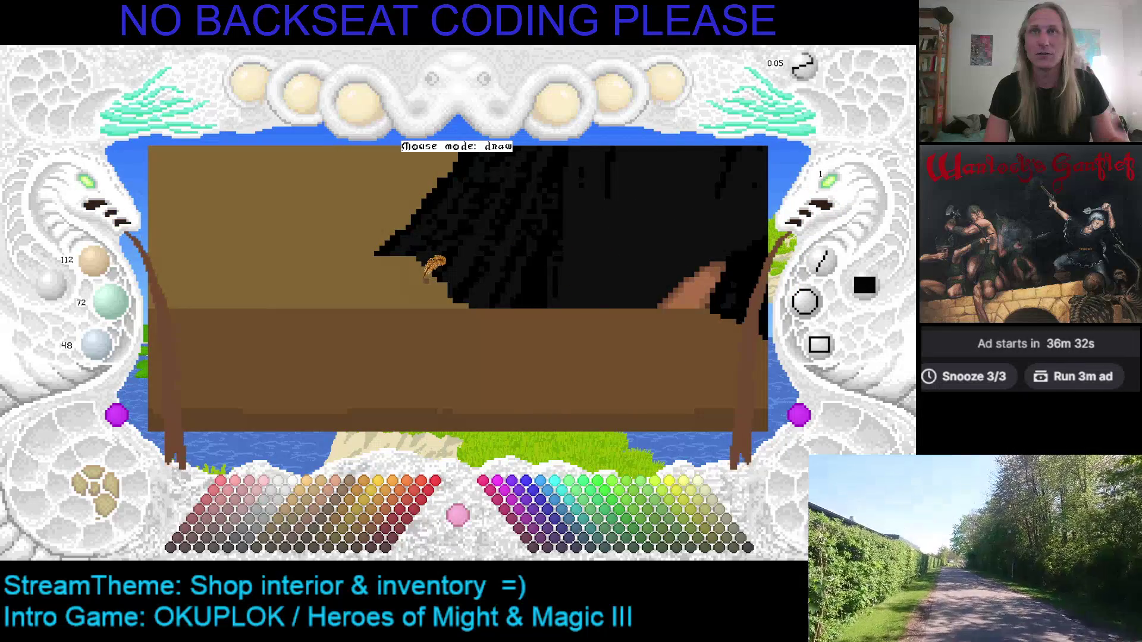
mouse_move(408, 291)
mouse_down()
mouse_move(360, 363)
mouse_move(574, 373)
mouse_up()
mouse_move(592, 168)
mouse_down()
mouse_move(568, 235)
mouse_move(547, 209)
mouse_up()
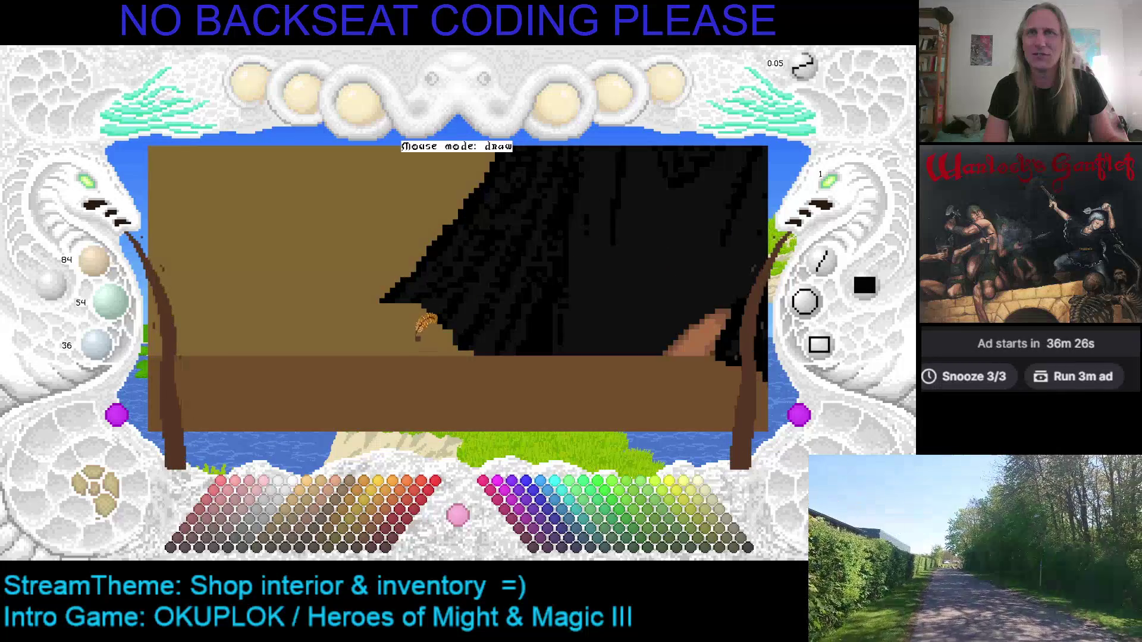
mouse_move(428, 355)
mouse_down()
mouse_move(420, 321)
mouse_move(381, 303)
mouse_move(285, 336)
mouse_move(292, 373)
mouse_move(319, 347)
mouse_move(329, 381)
mouse_move(360, 336)
mouse_move(357, 357)
mouse_move(431, 378)
mouse_move(443, 324)
mouse_move(434, 364)
mouse_up()
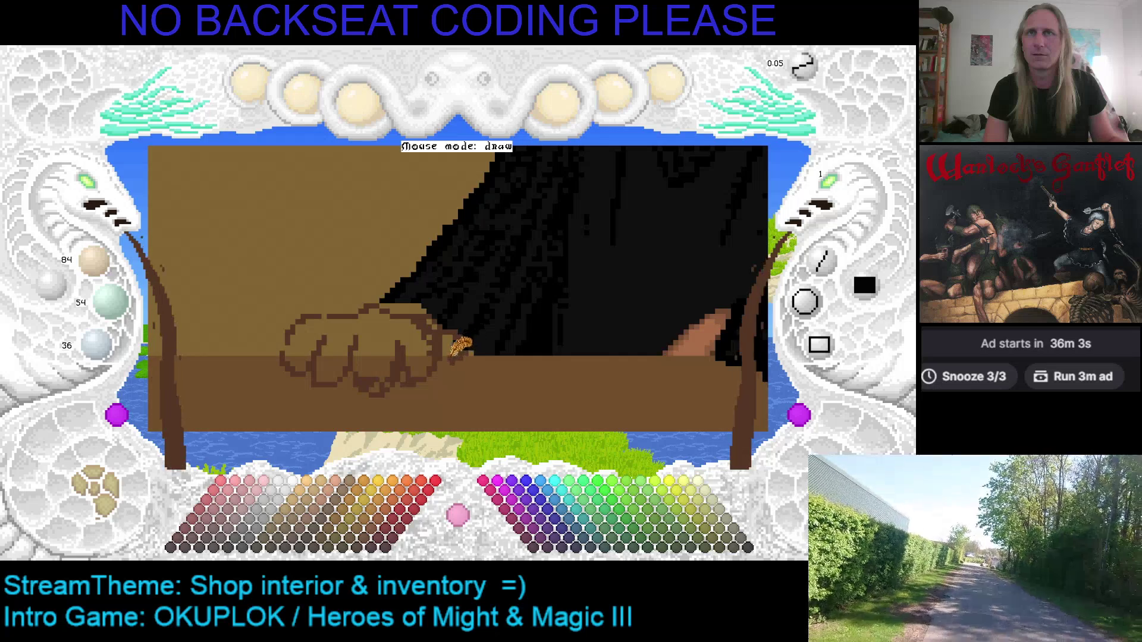
Sample near-black and mid brown, darken it, and flood-fill the new hand shape.
right_click(485, 329)
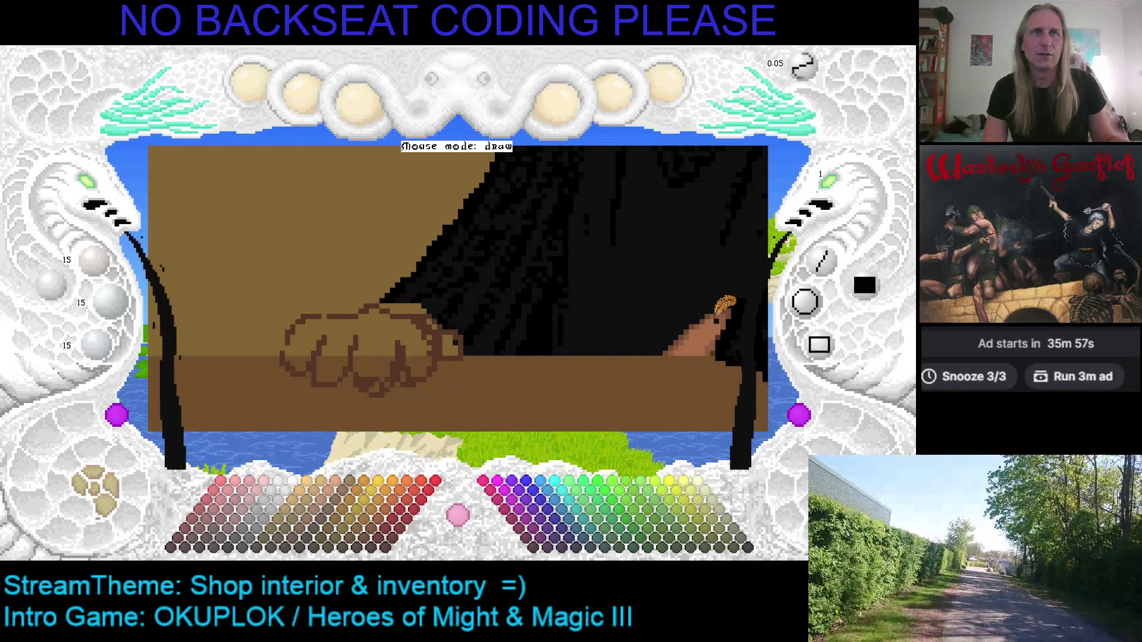
right_click(716, 314)
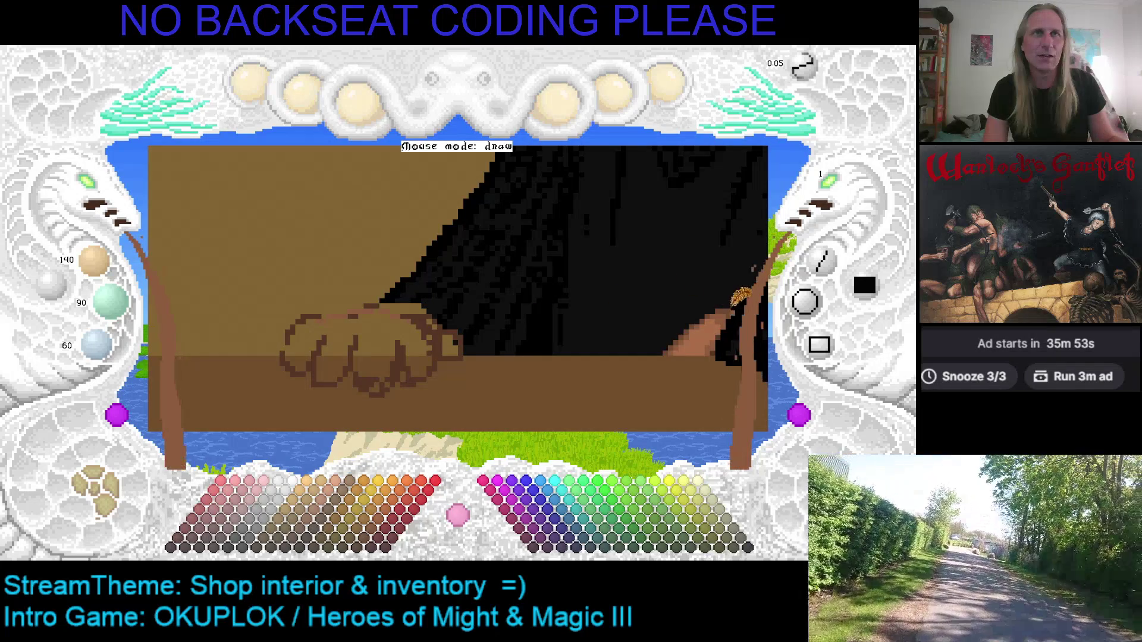
scroll(595, 295, down, 1)
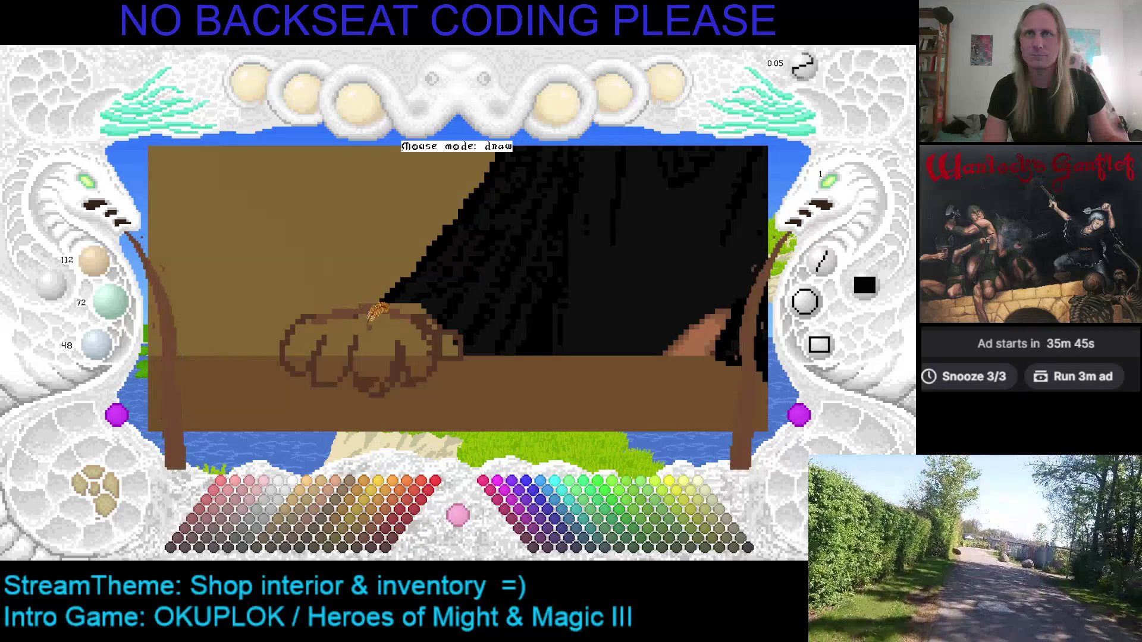
click(370, 322)
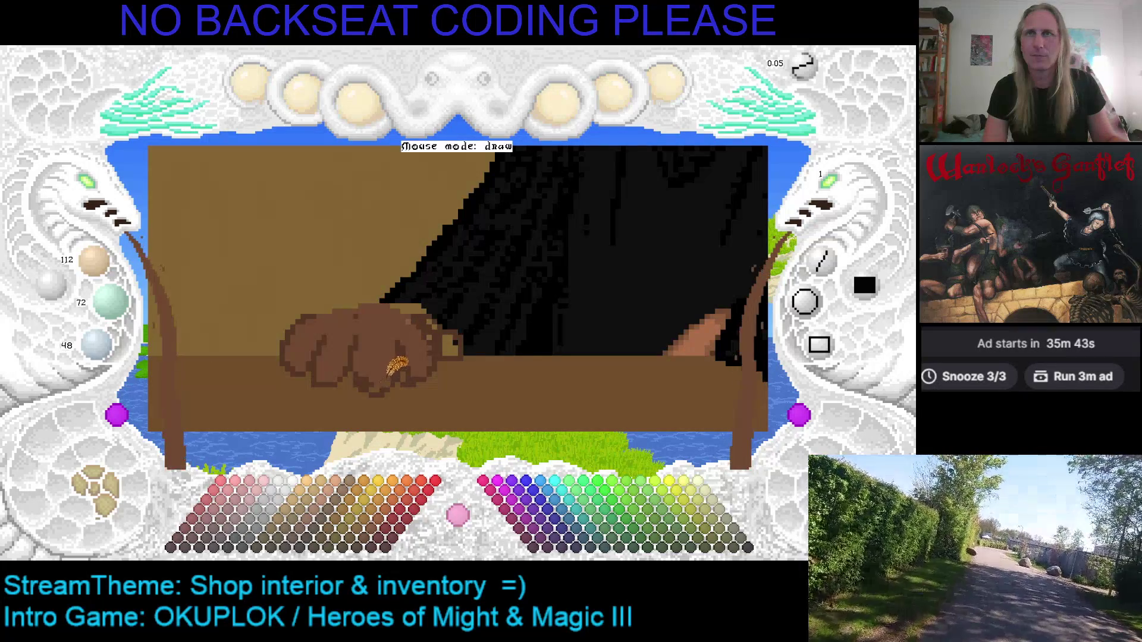
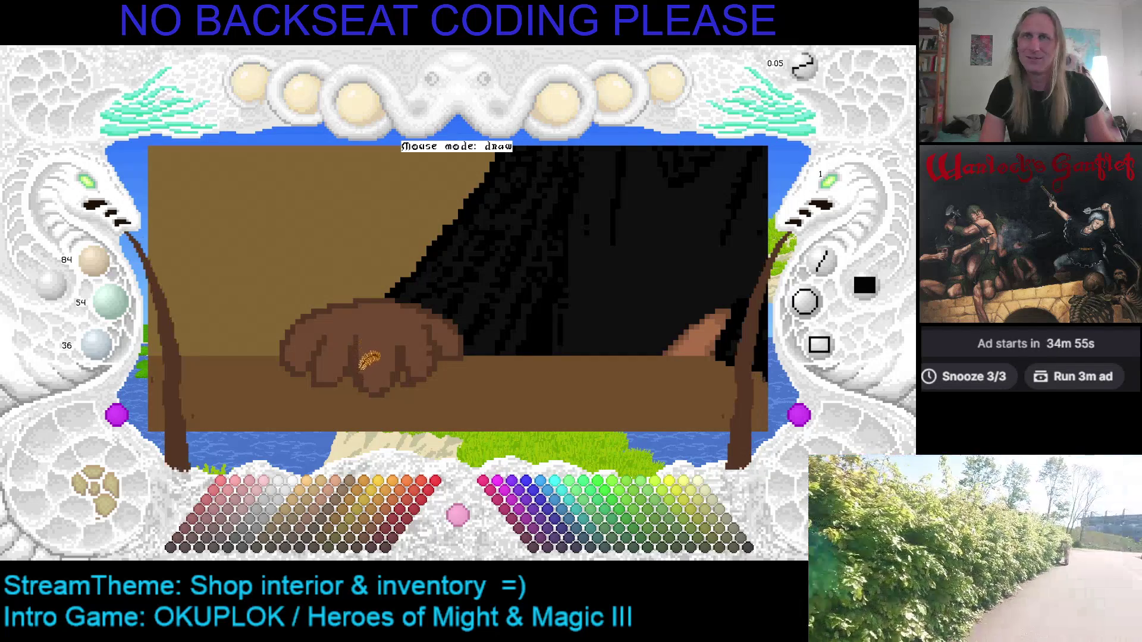
Sample the hand's lighter and darker browns as the drawing colour.
key(r)
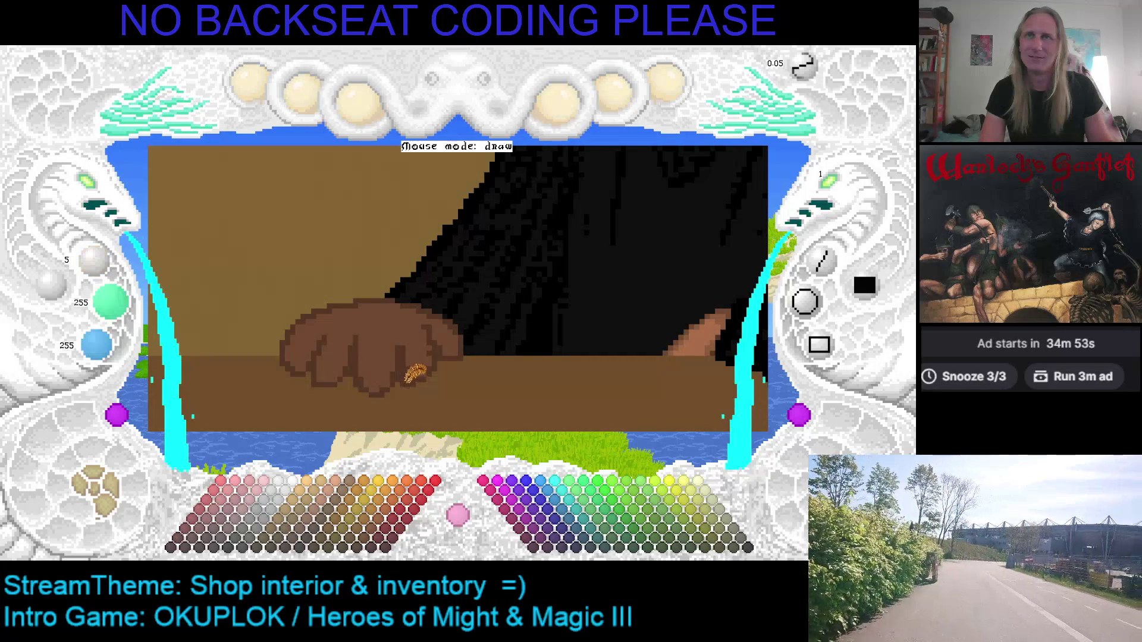
right_click(420, 358)
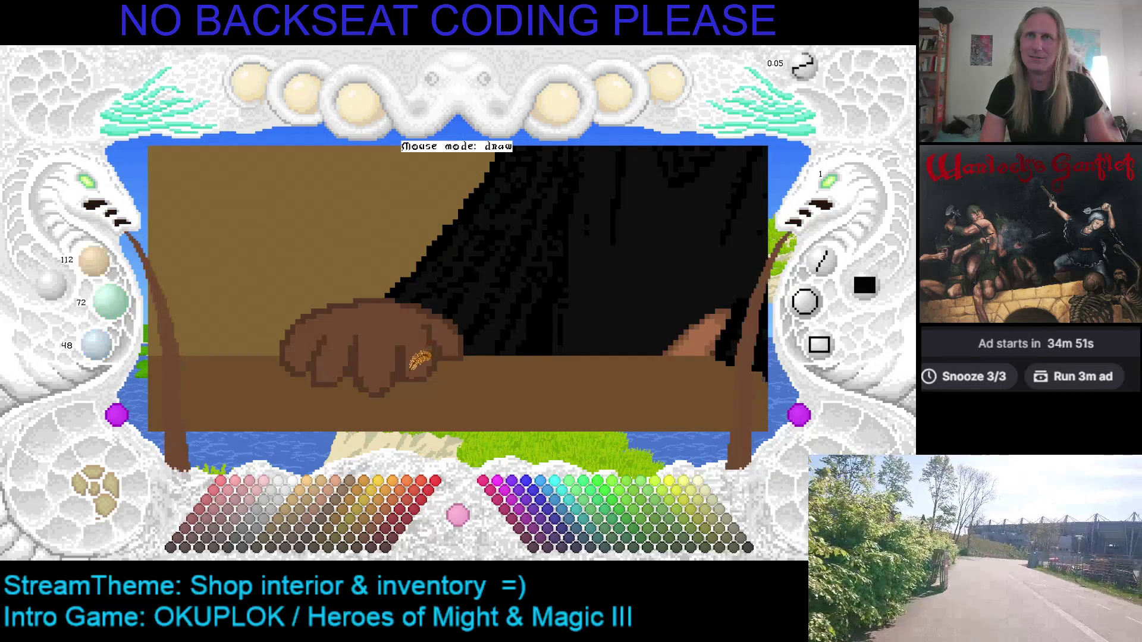
right_click(419, 375)
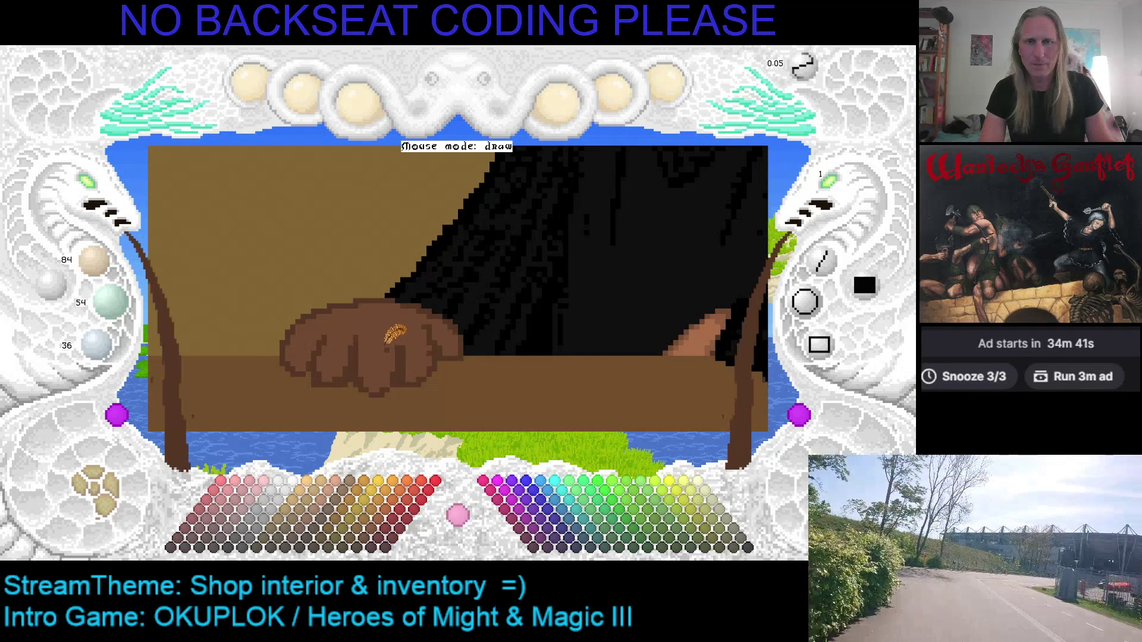
key(Left)
key(Down)
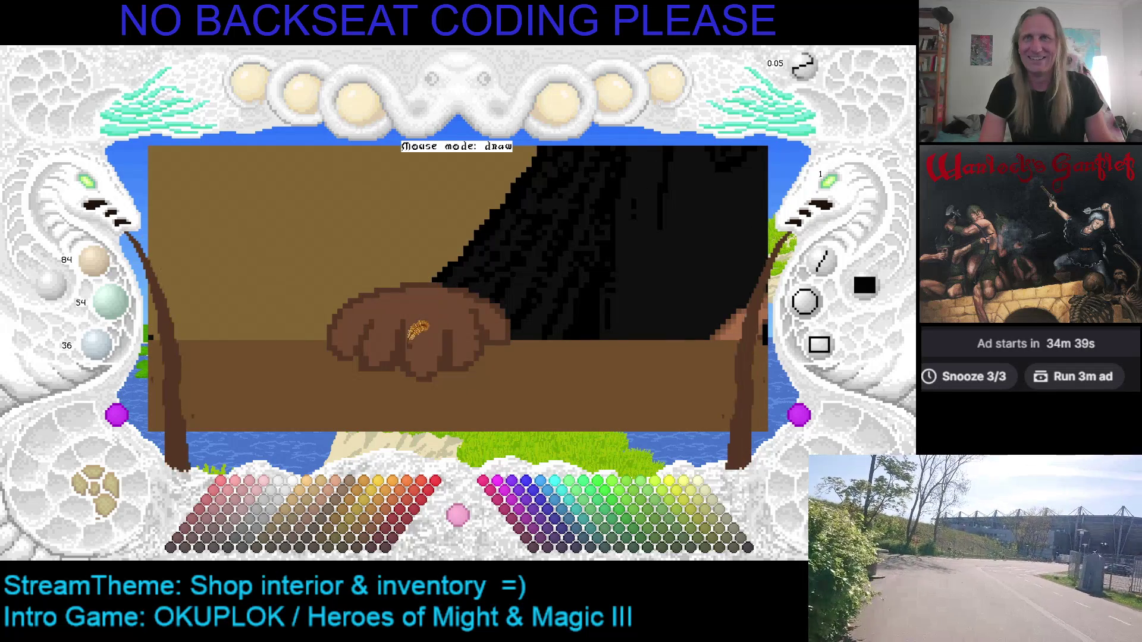
Toggle between alternate cyan and brown, ending on the mid brown 112/72/48.
key(c)
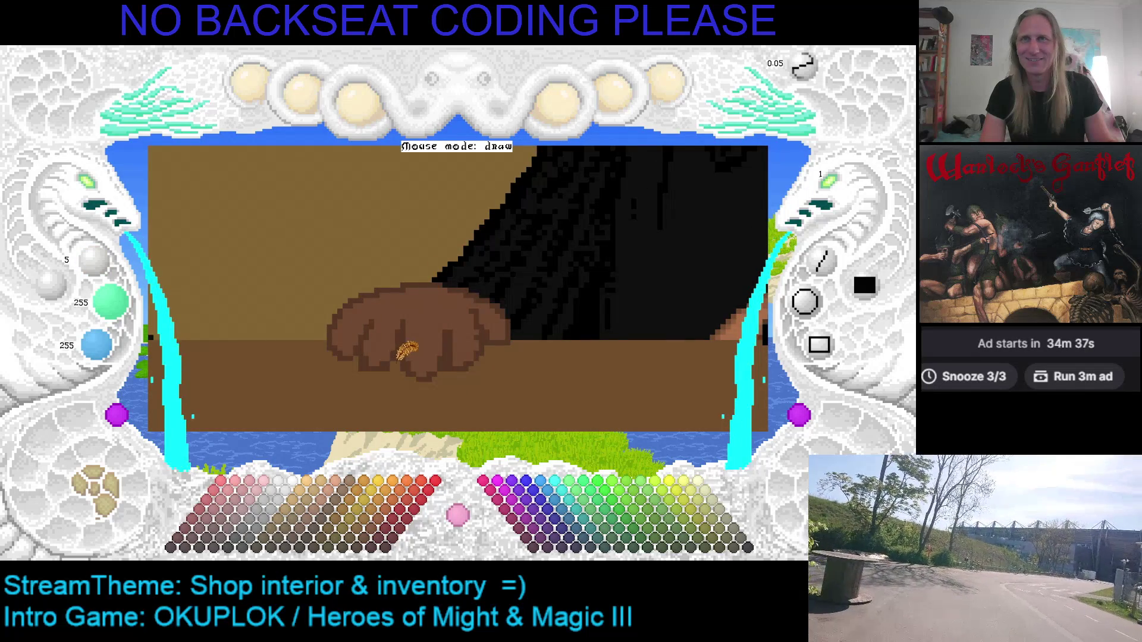
key(c)
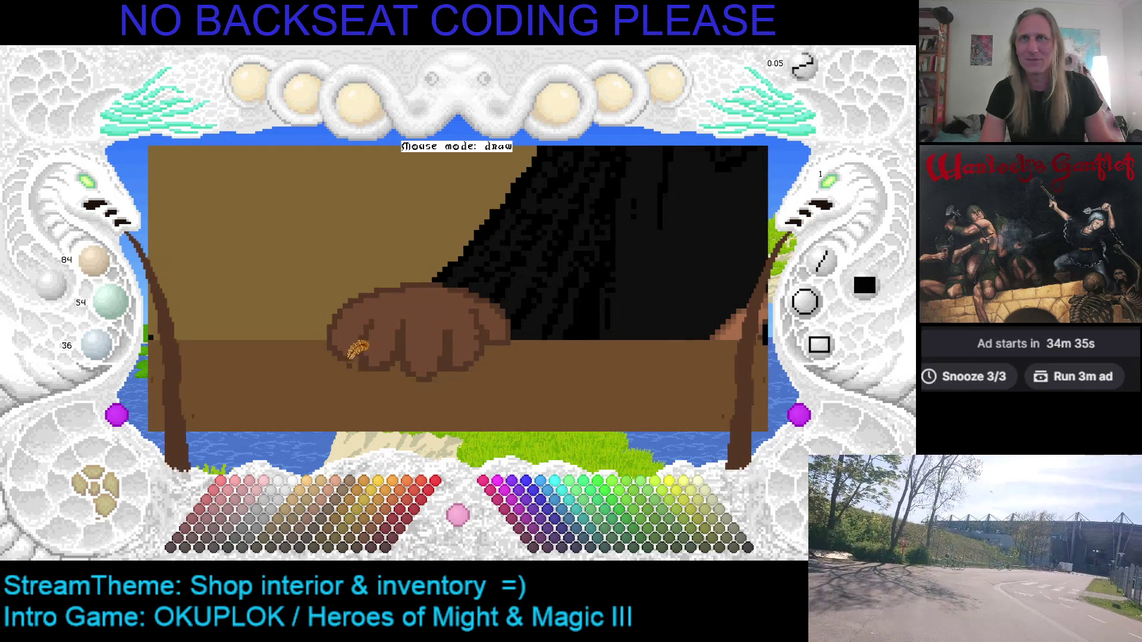
key(c)
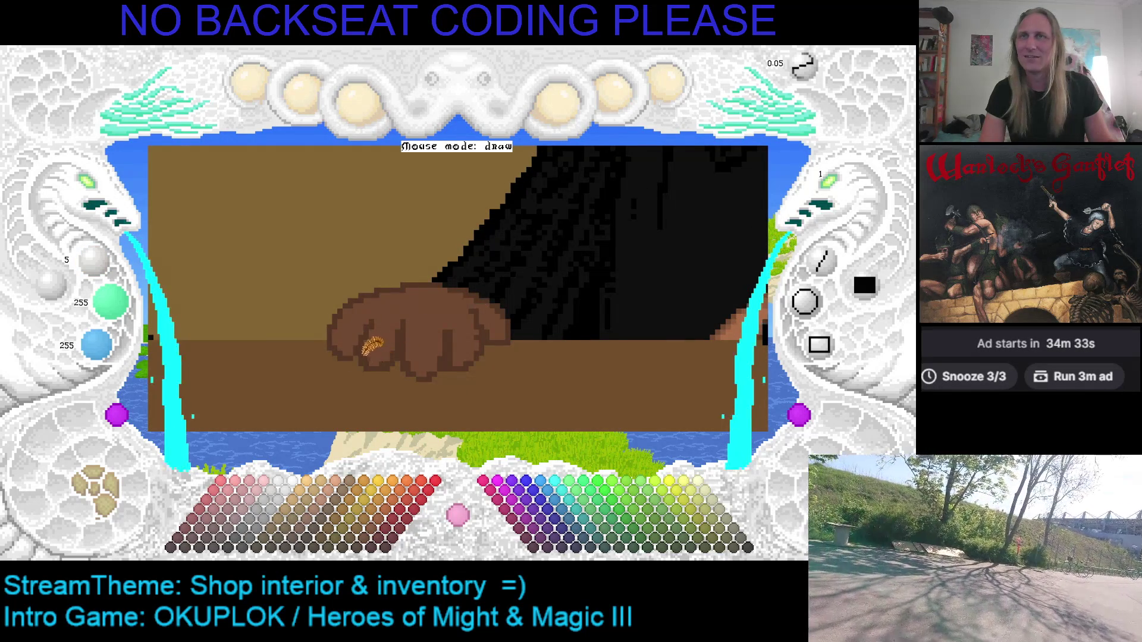
key(c)
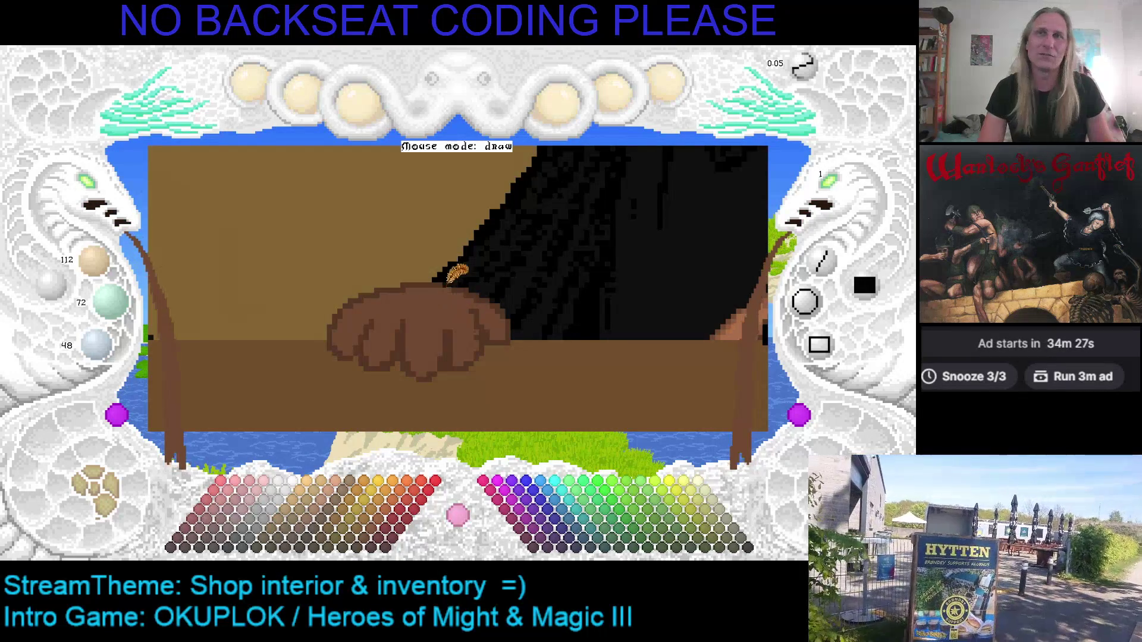
key(Right)
key(Right)
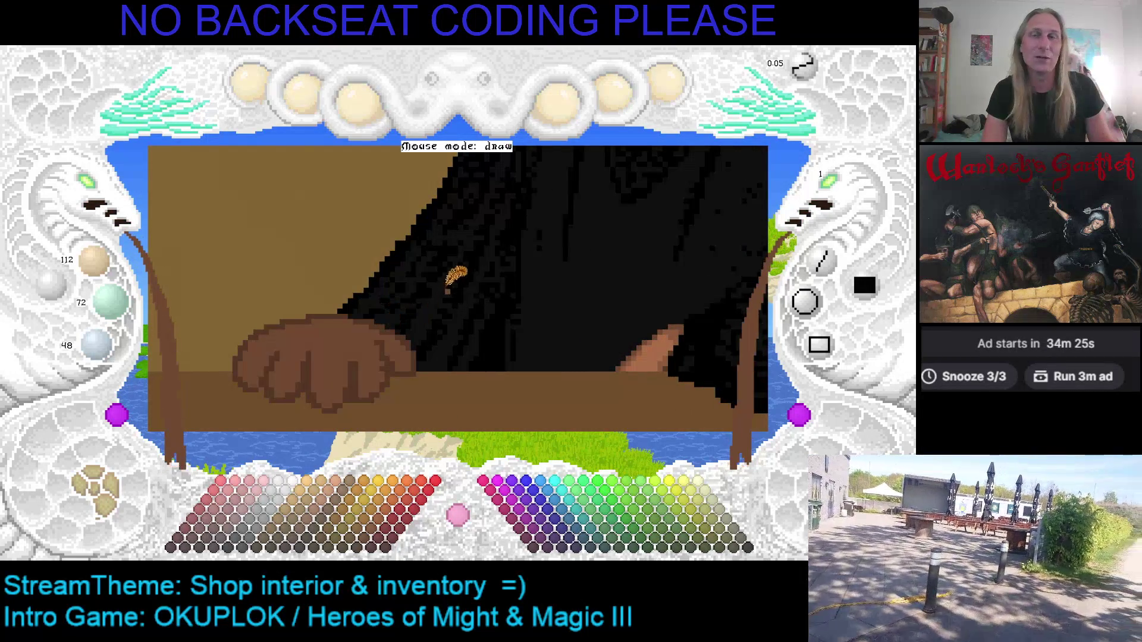
Pan the view to centre the hand and cloak.
key(Up)
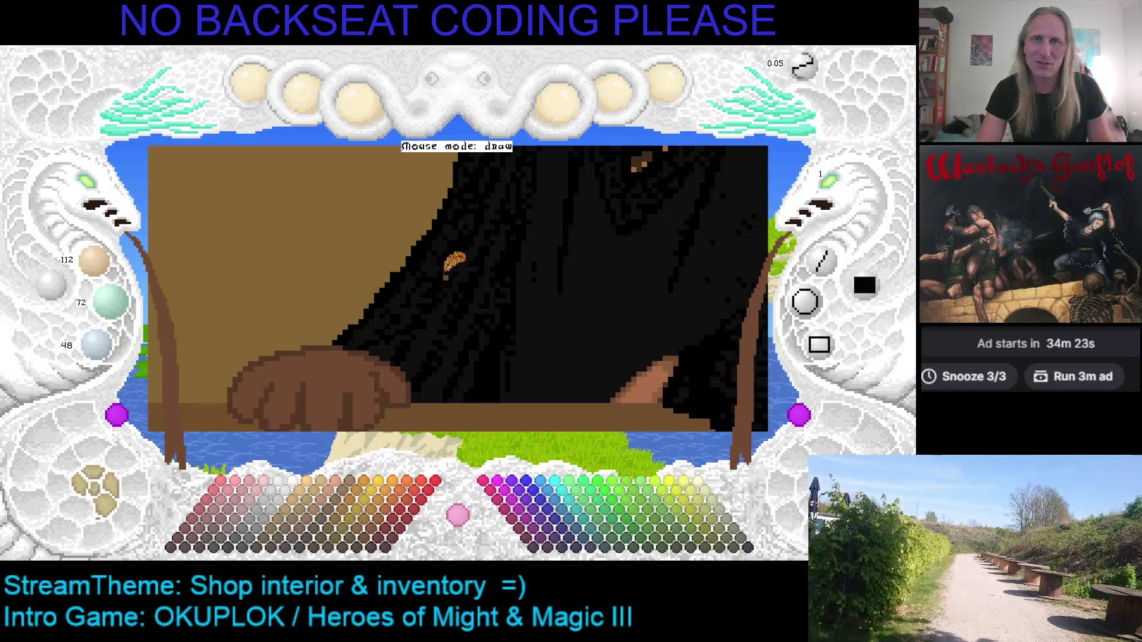
key(Left)
key(Down)
key(Left)
key(Left)
key(Down)
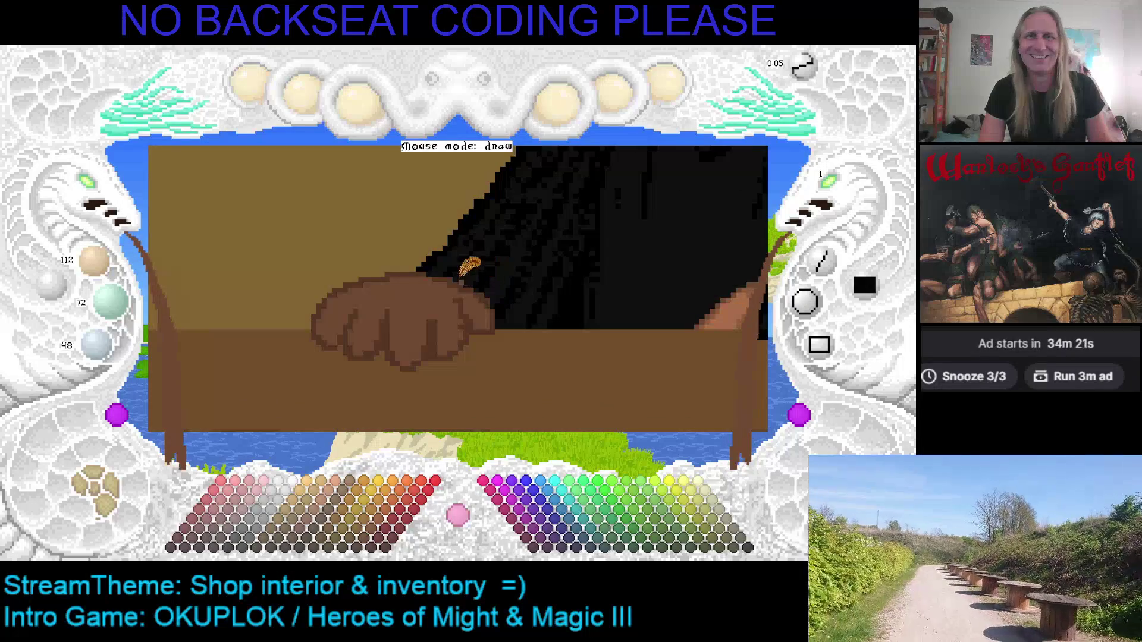
key(Down)
key(Up)
Step the colour darker and lighter, then sample the hand's brown for 140/90/60.
key(d)
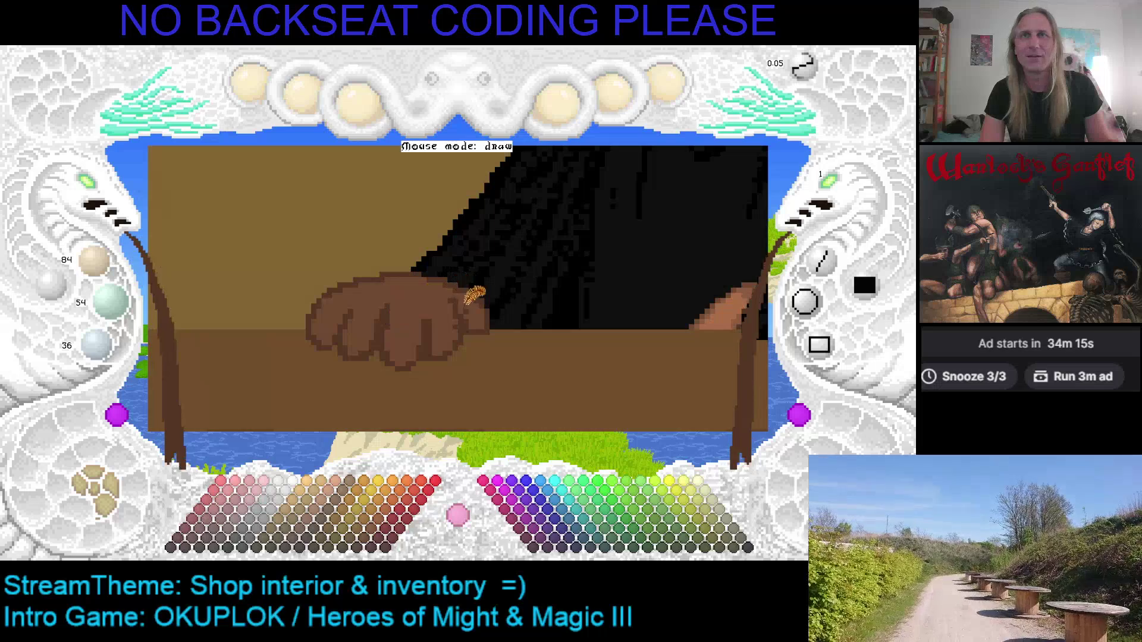
key(l)
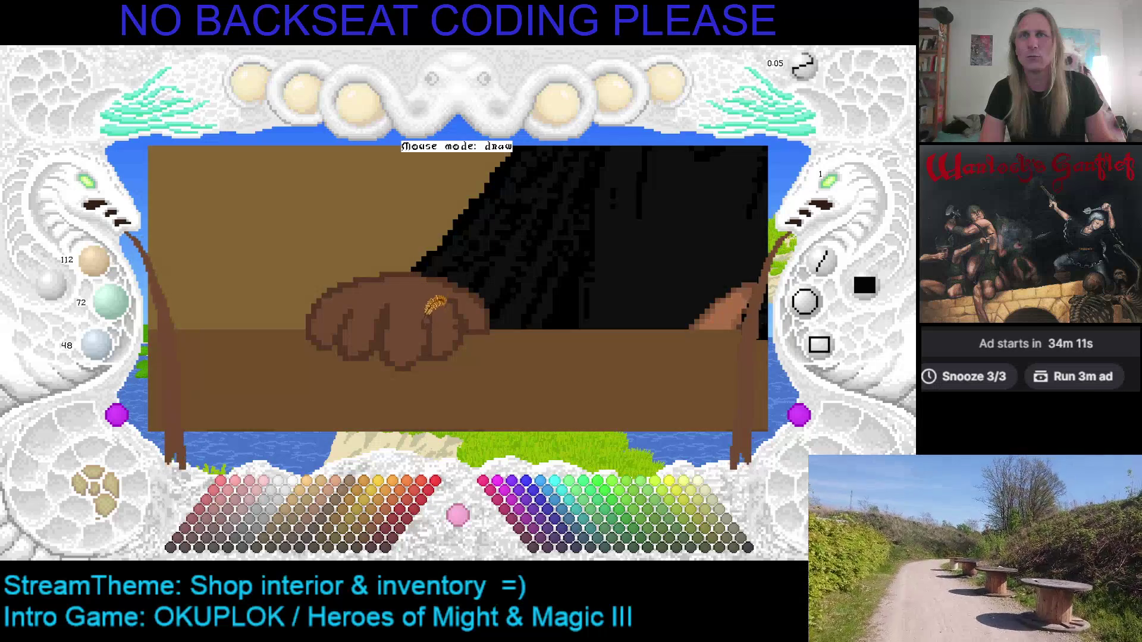
key(d)
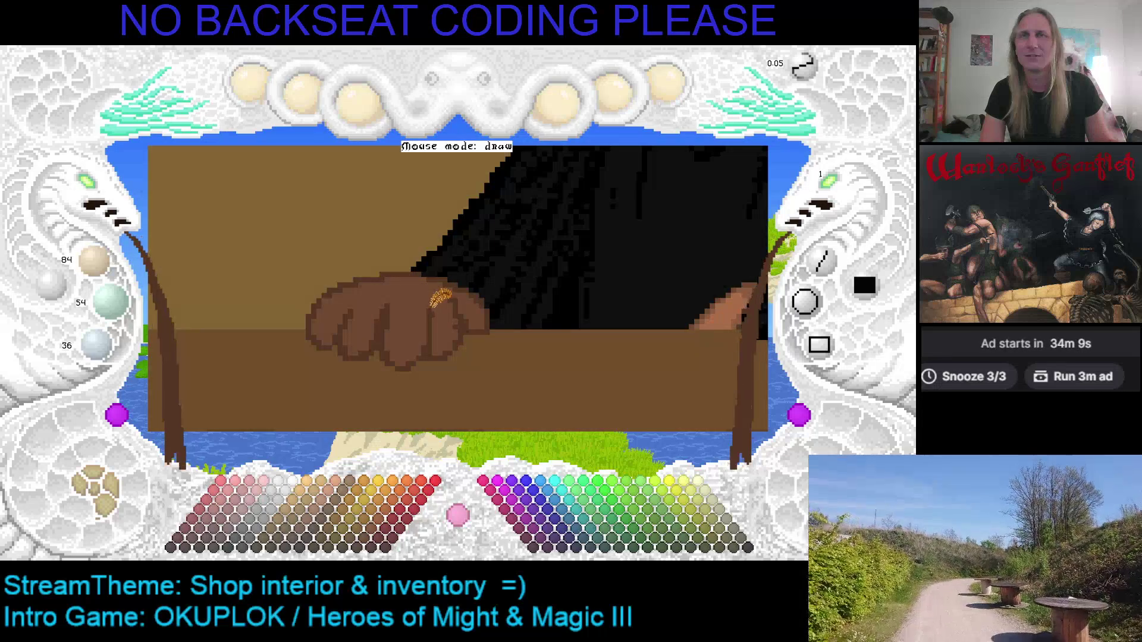
key(l)
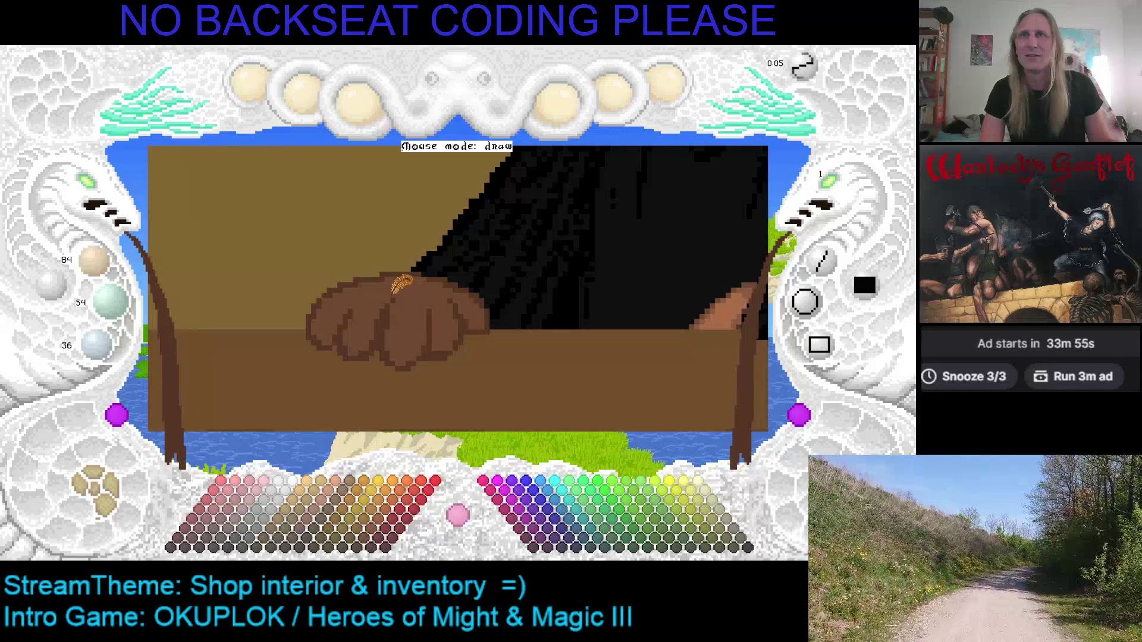
right_click(398, 301)
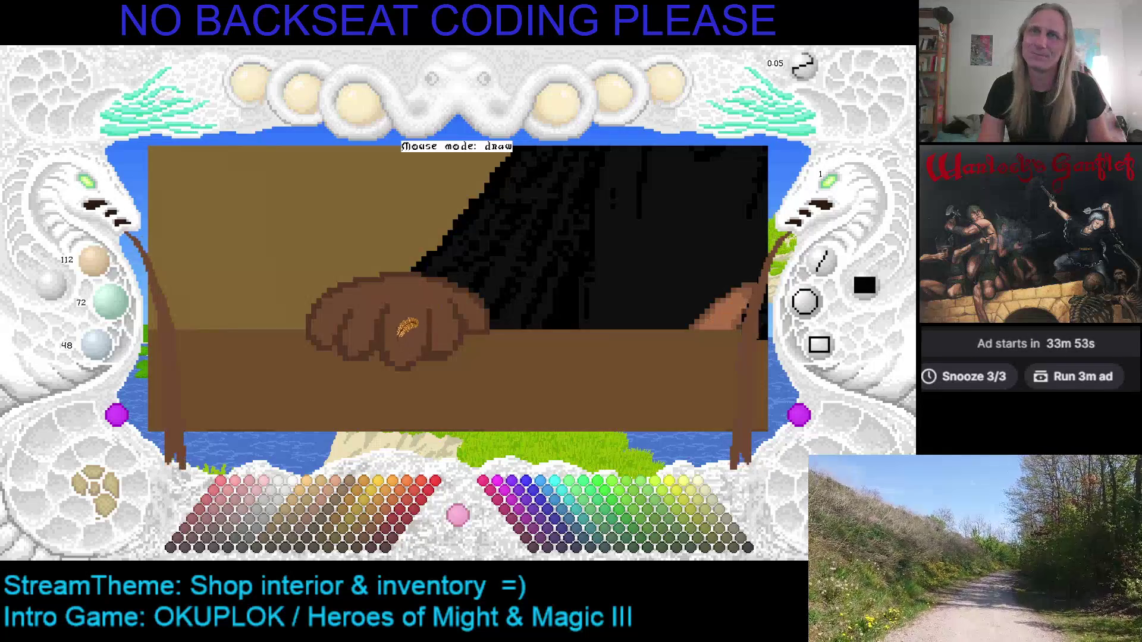
key(Right)
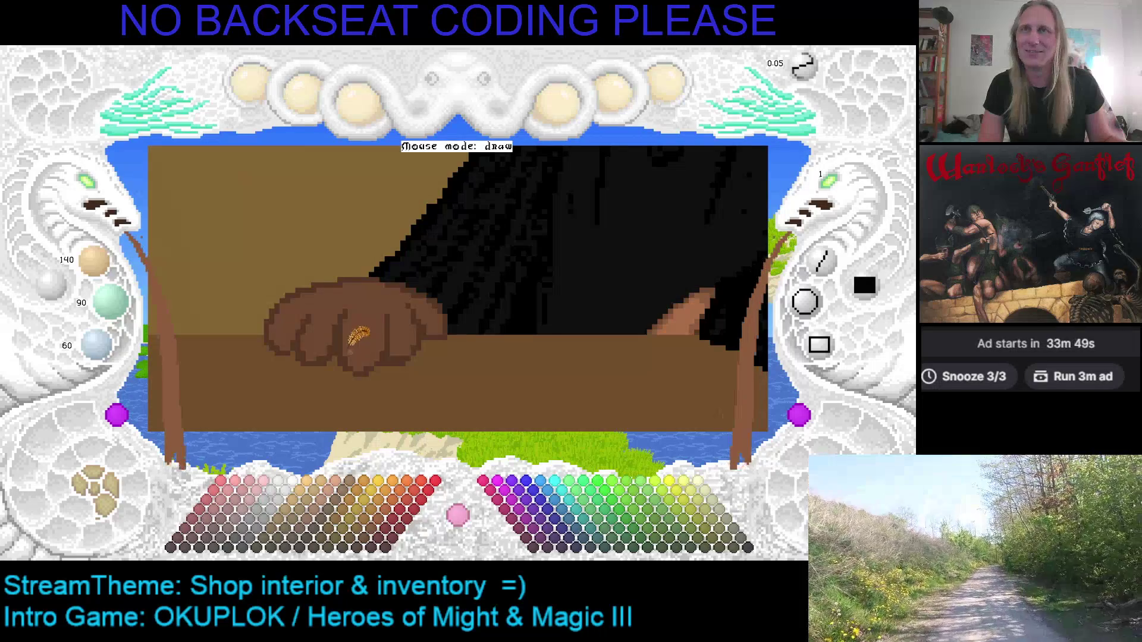
Paint a light-brown highlight along the hand's top edge and save the picture.
mouse_move(368, 308)
mouse_down()
mouse_move(367, 335)
mouse_move(362, 314)
mouse_up()
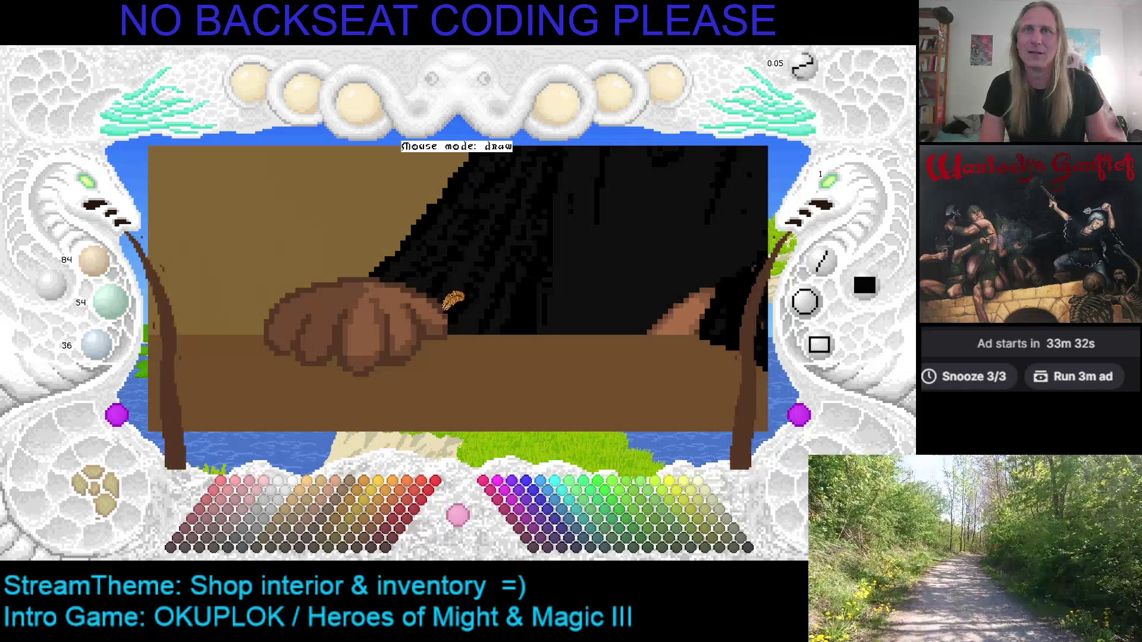
key(ctrl+s)
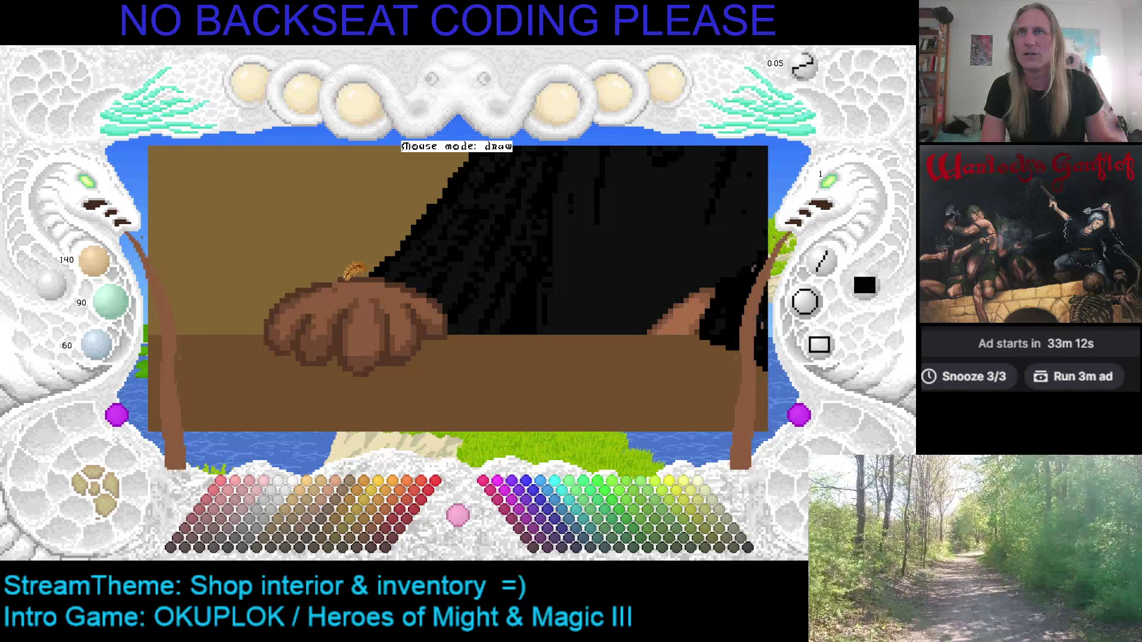
key(Down)
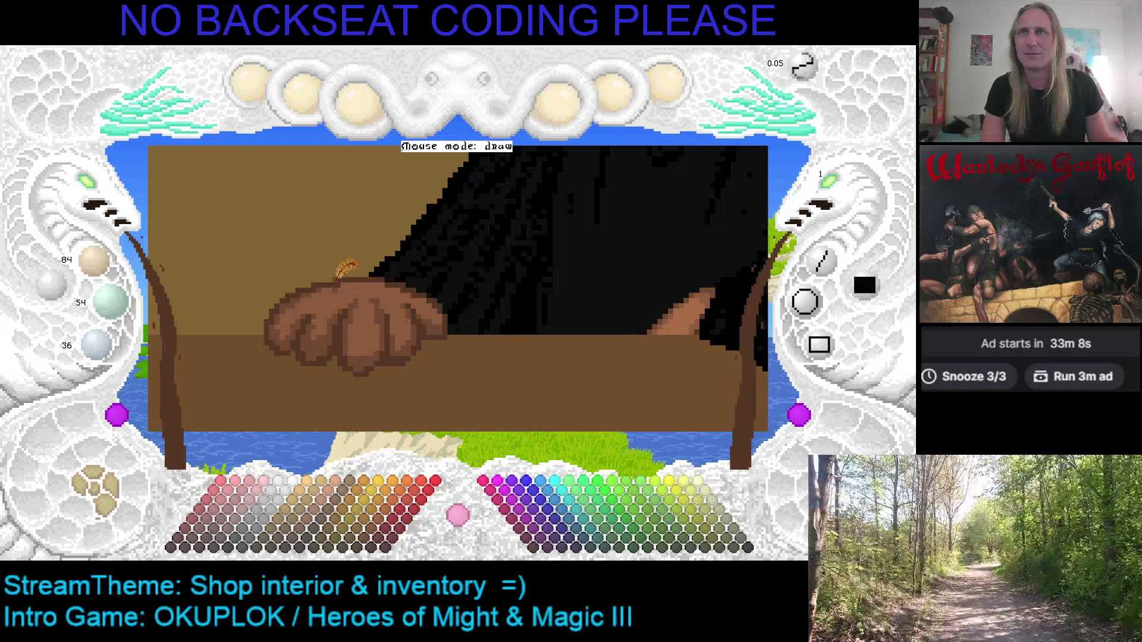
key(Up)
key(Up)
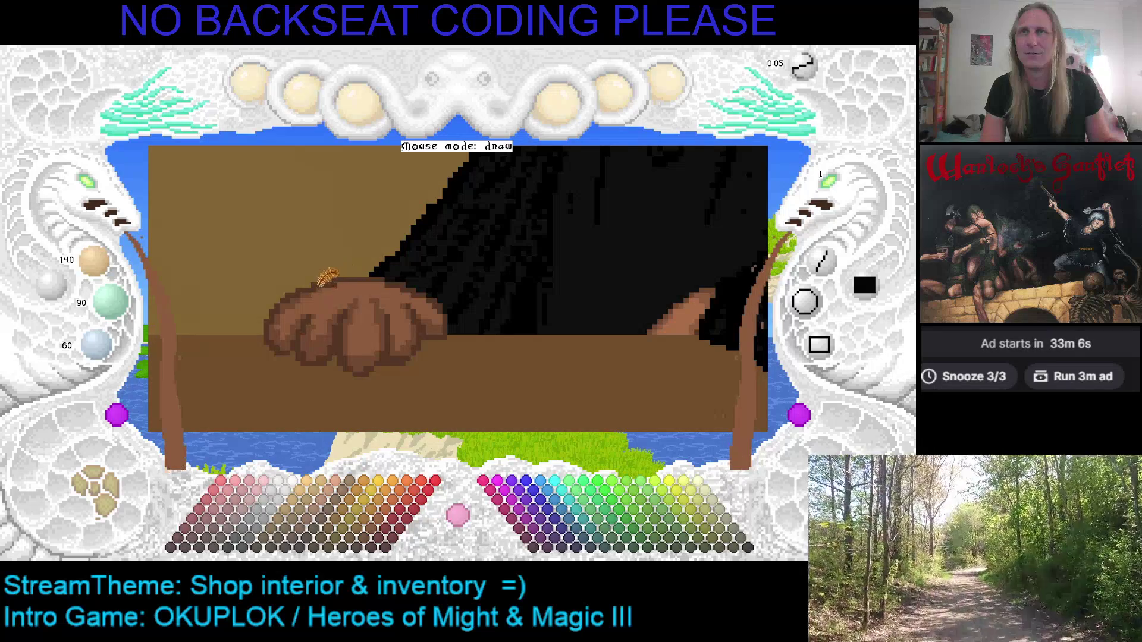
key(Down)
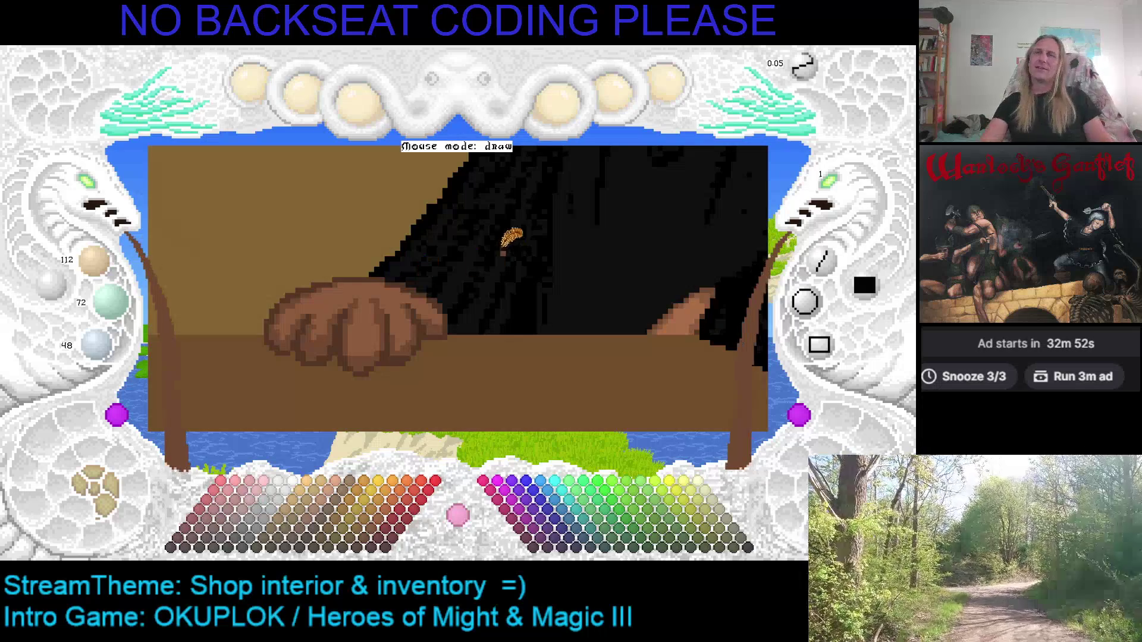
drag(393, 285, 410, 305)
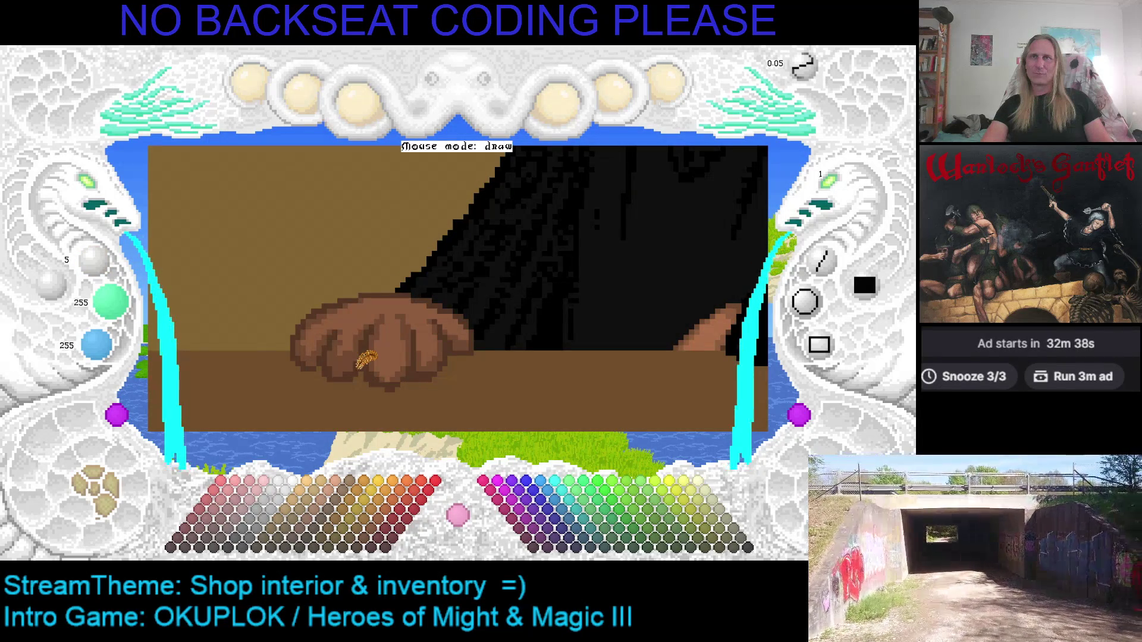
Paint a short black stroke on the hand's right edge, then re-pick the hand's browns.
right_click(381, 318)
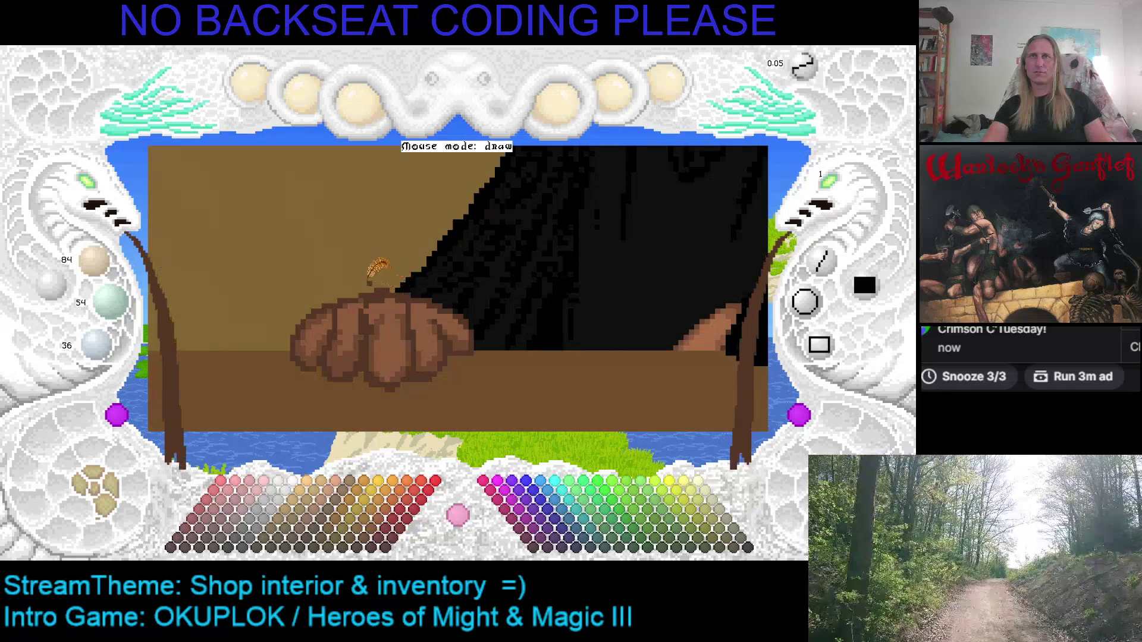
key(c)
key(c)
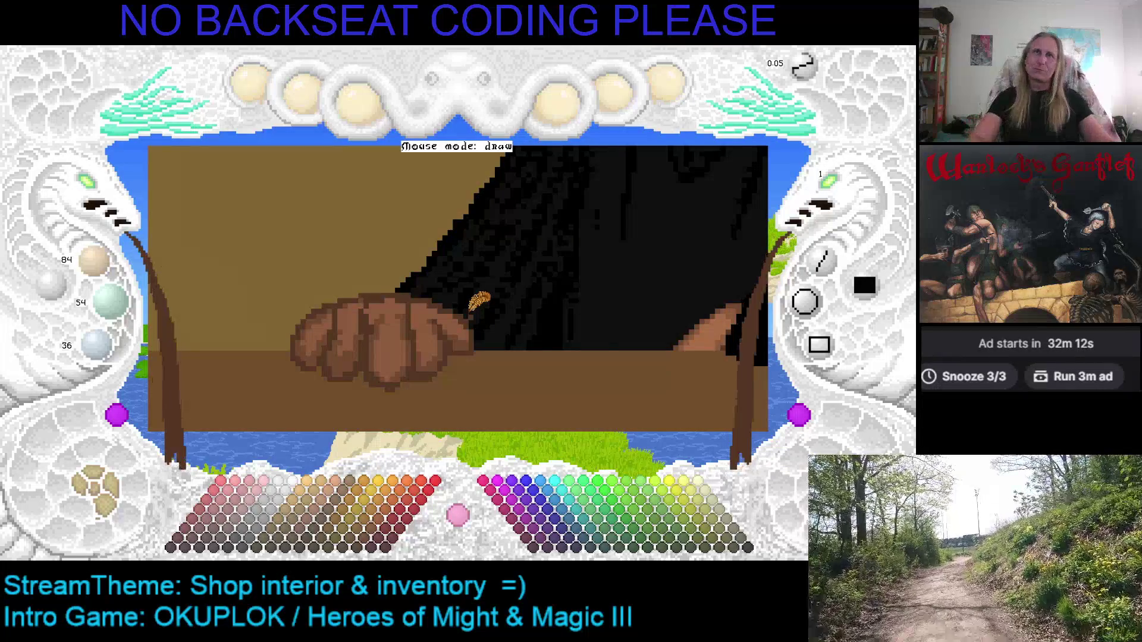
right_click(457, 293)
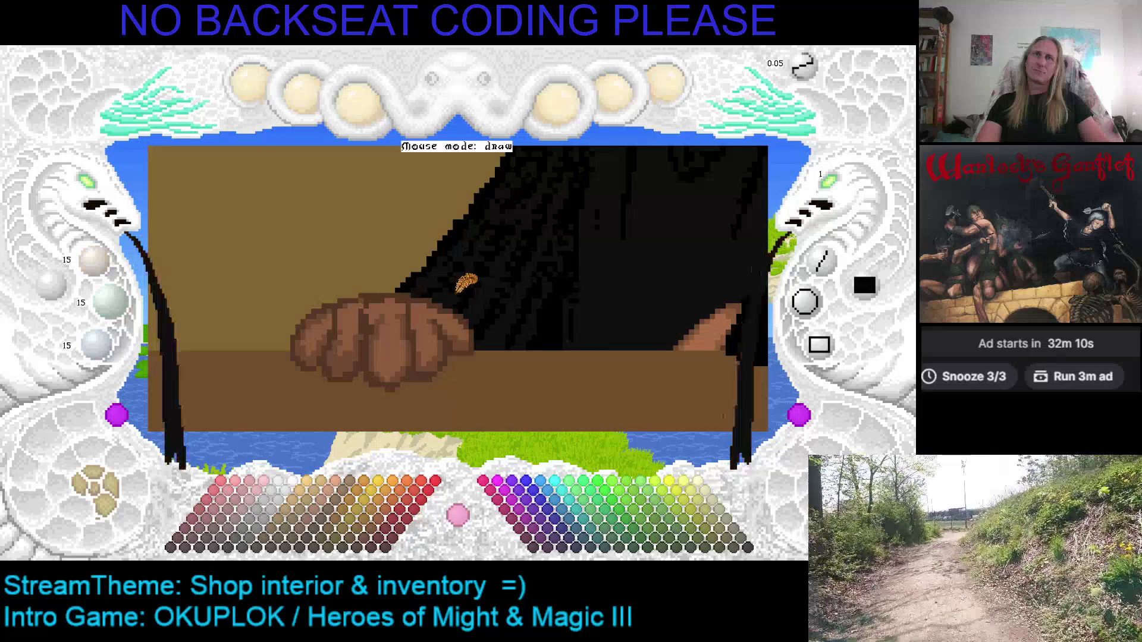
drag(459, 311, 457, 324)
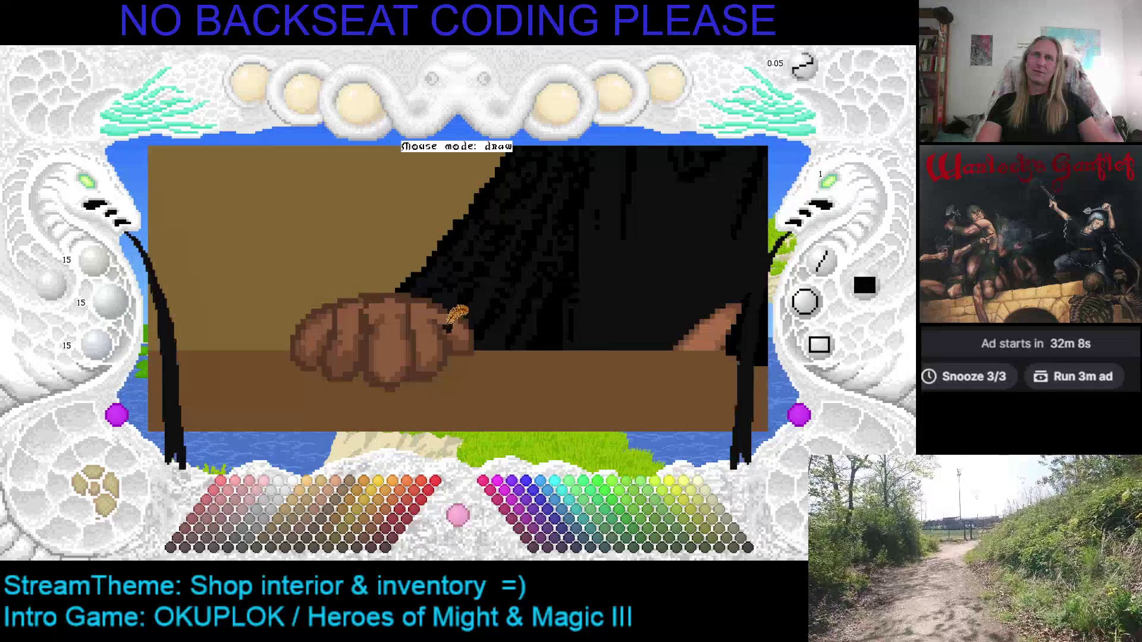
right_click(453, 295)
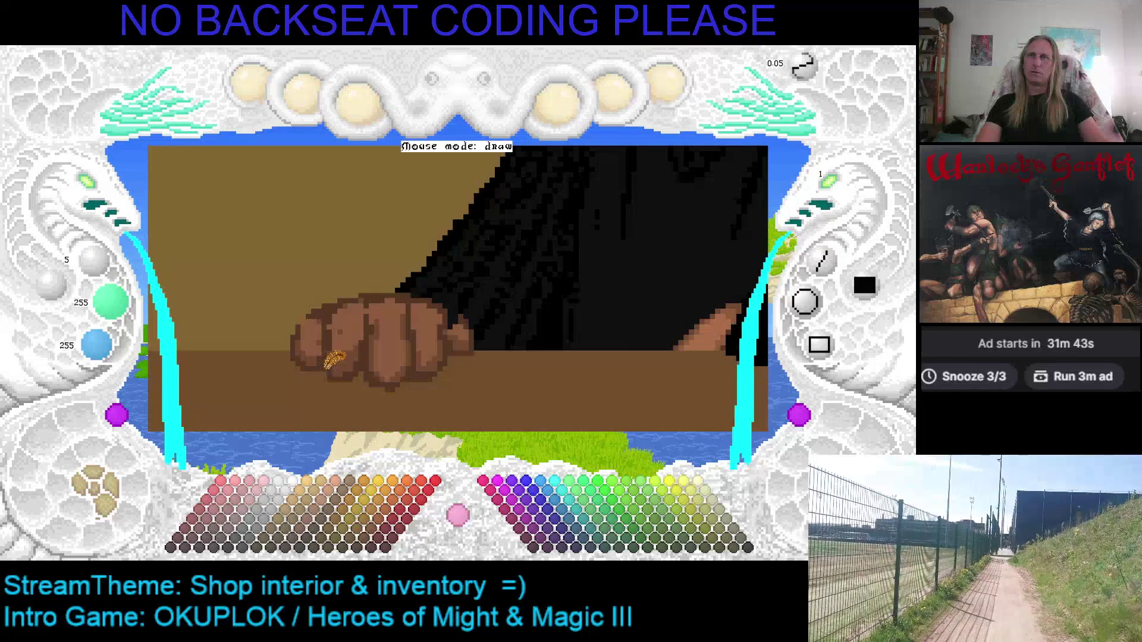
right_click(336, 357)
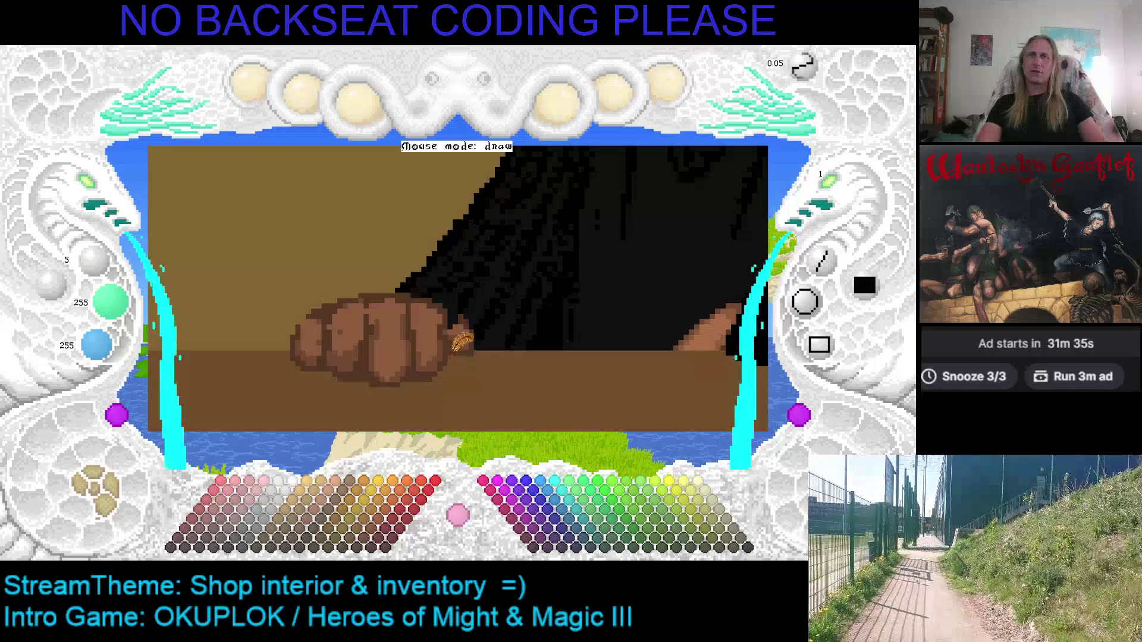
scroll(459, 345, down, 1)
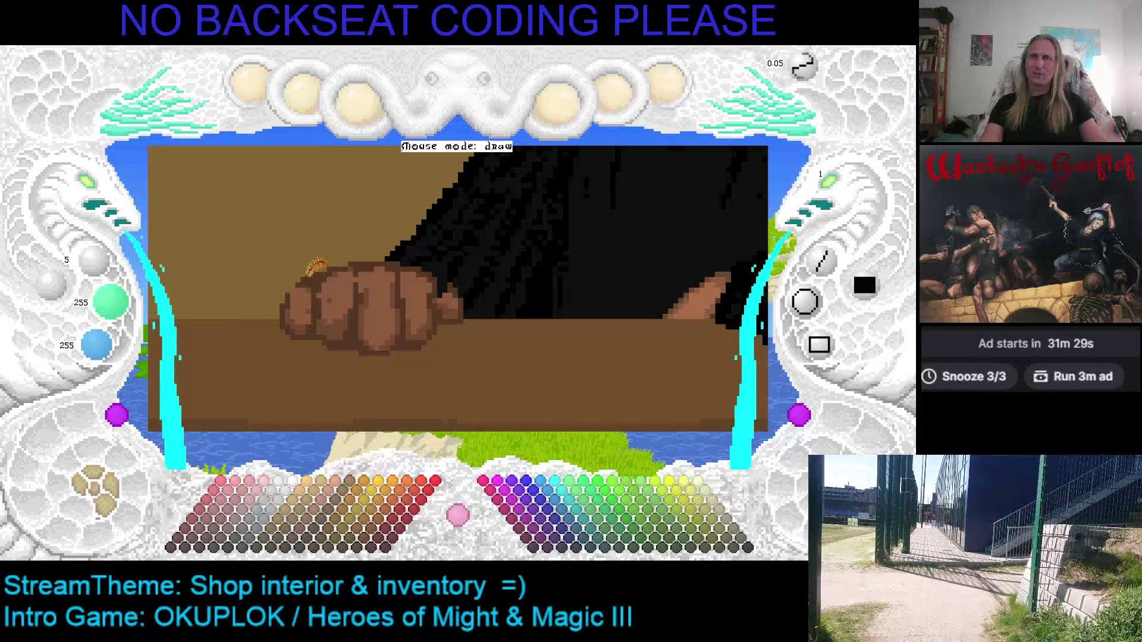
Sample colours from the hair and fist, ending on the fist's darker brown, and pan over the fist.
right_click(335, 269)
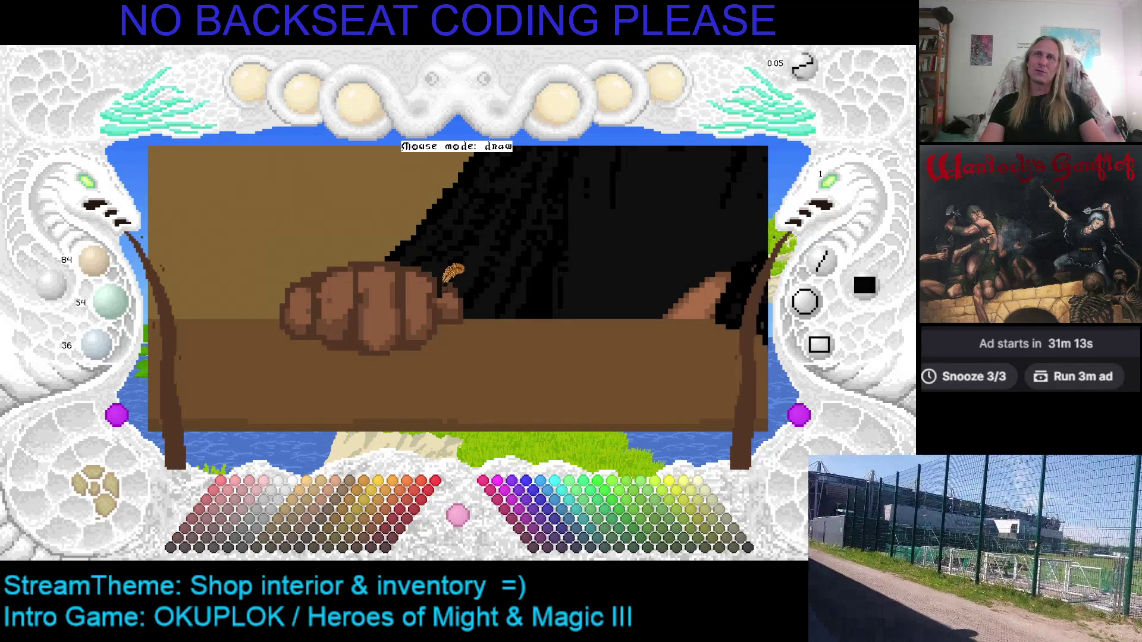
right_click(455, 267)
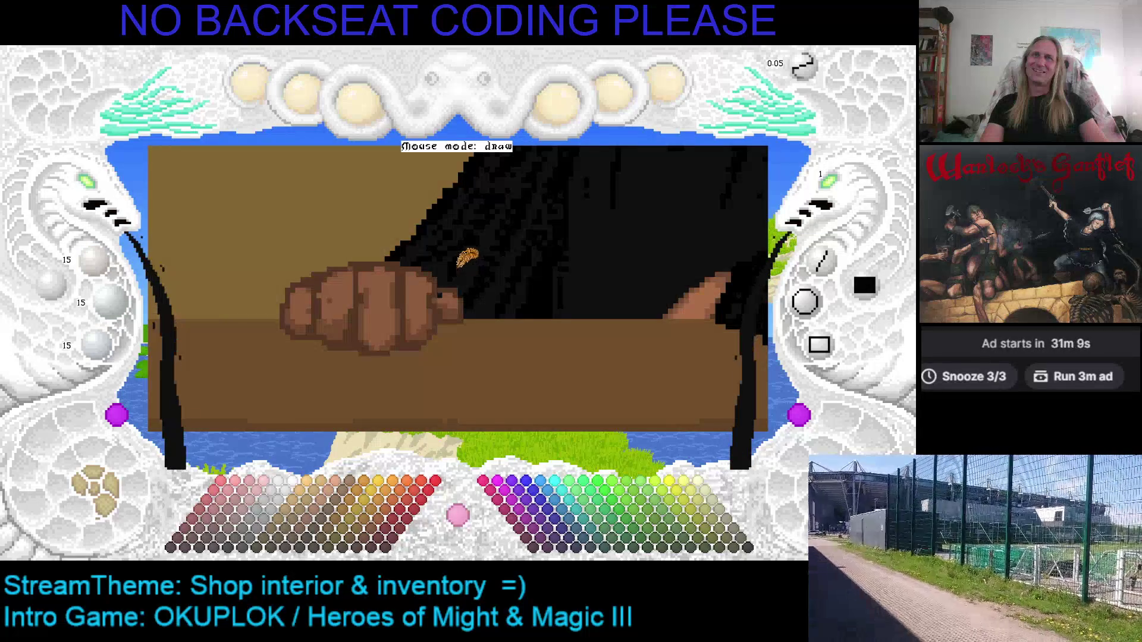
right_click(464, 262)
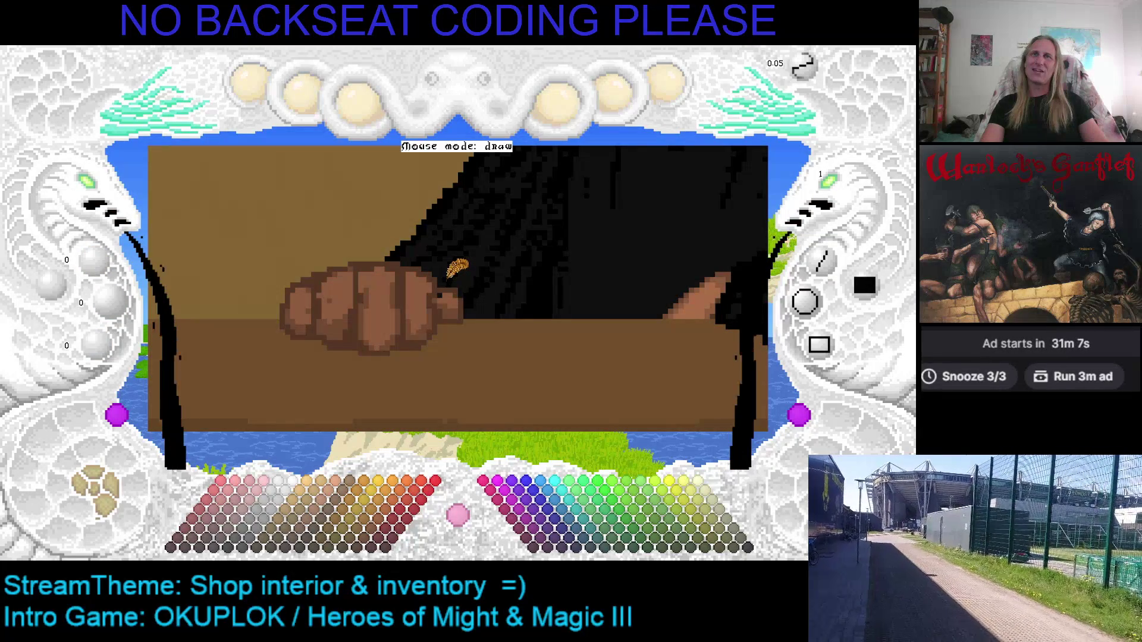
right_click(460, 284)
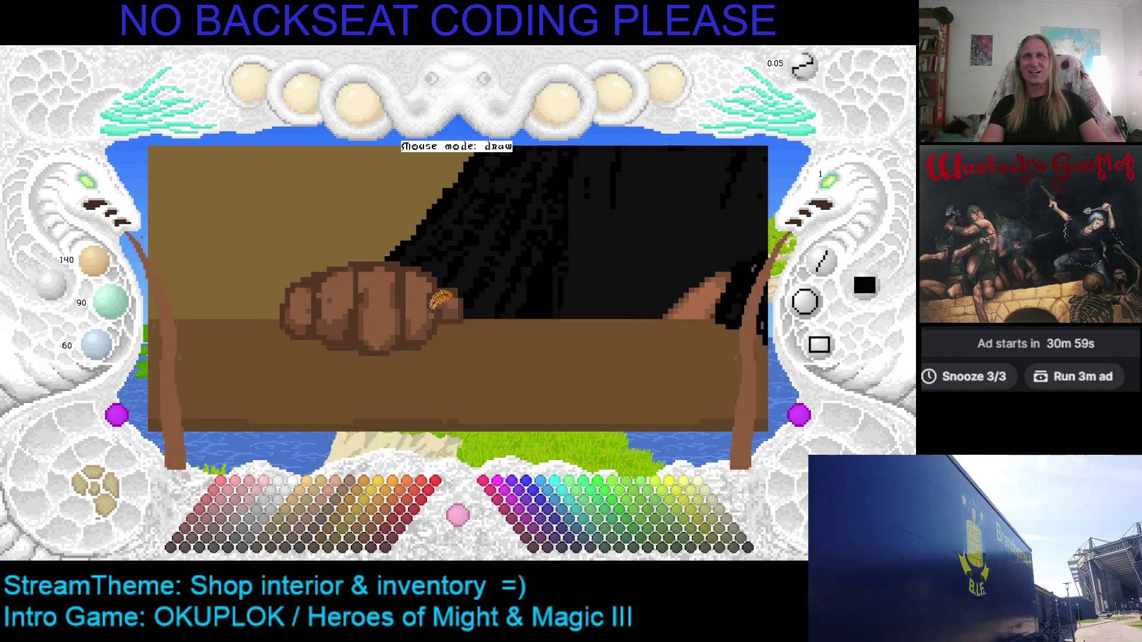
right_click(434, 300)
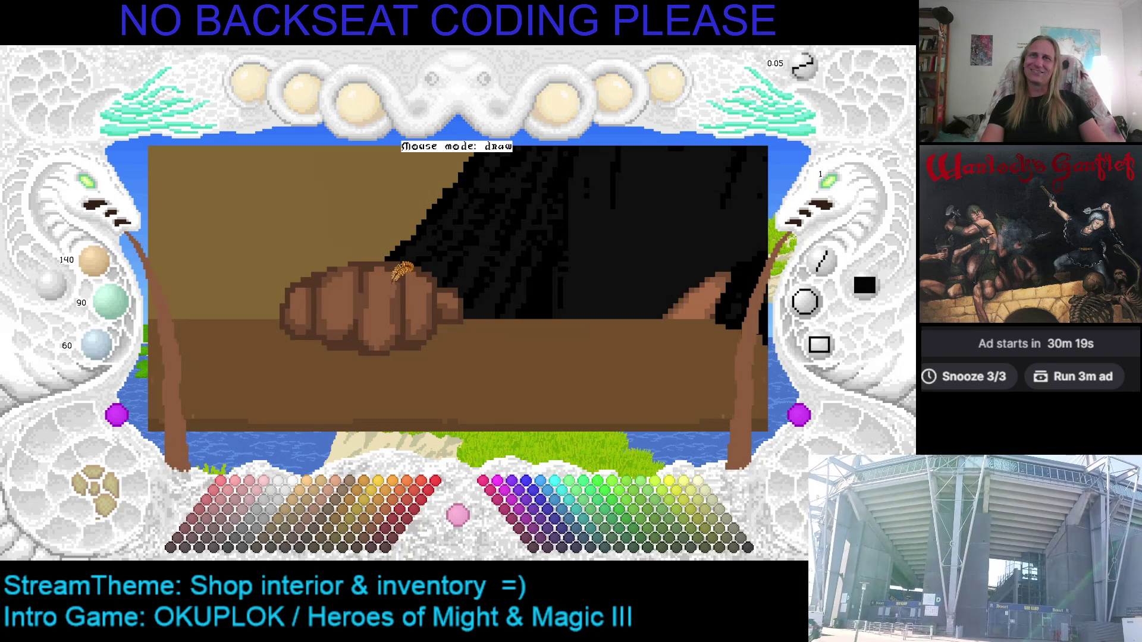
mouse_move(396, 281)
mouse_down()
mouse_move(505, 232)
mouse_move(306, 324)
mouse_move(345, 283)
mouse_up()
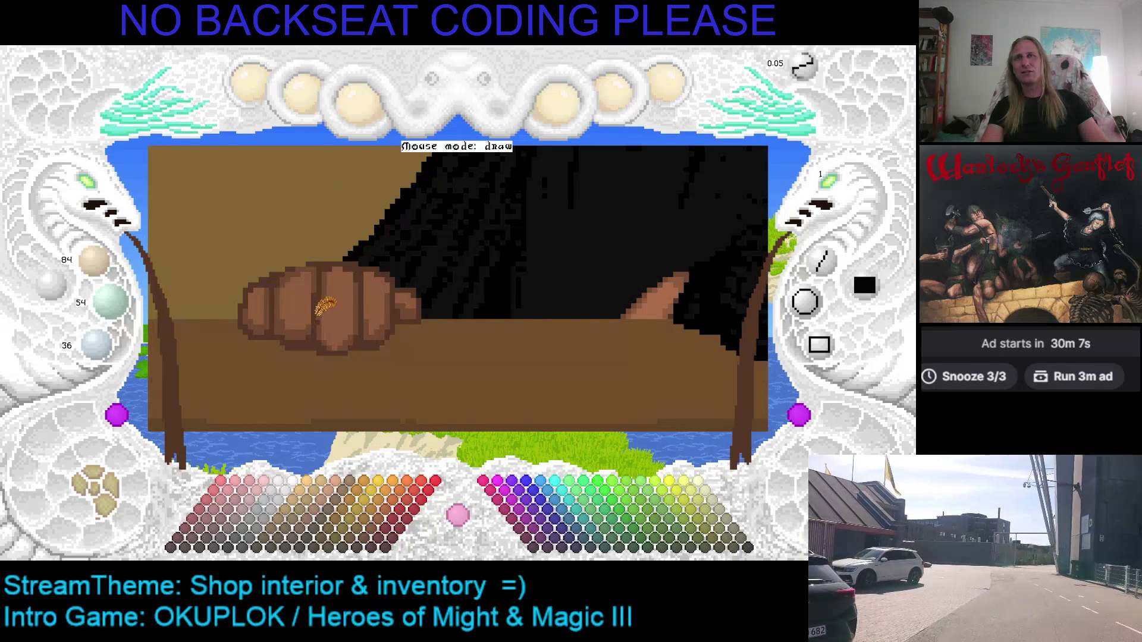
Sample the fist's mid and lighter browns and darken the colour one step.
right_click(325, 275)
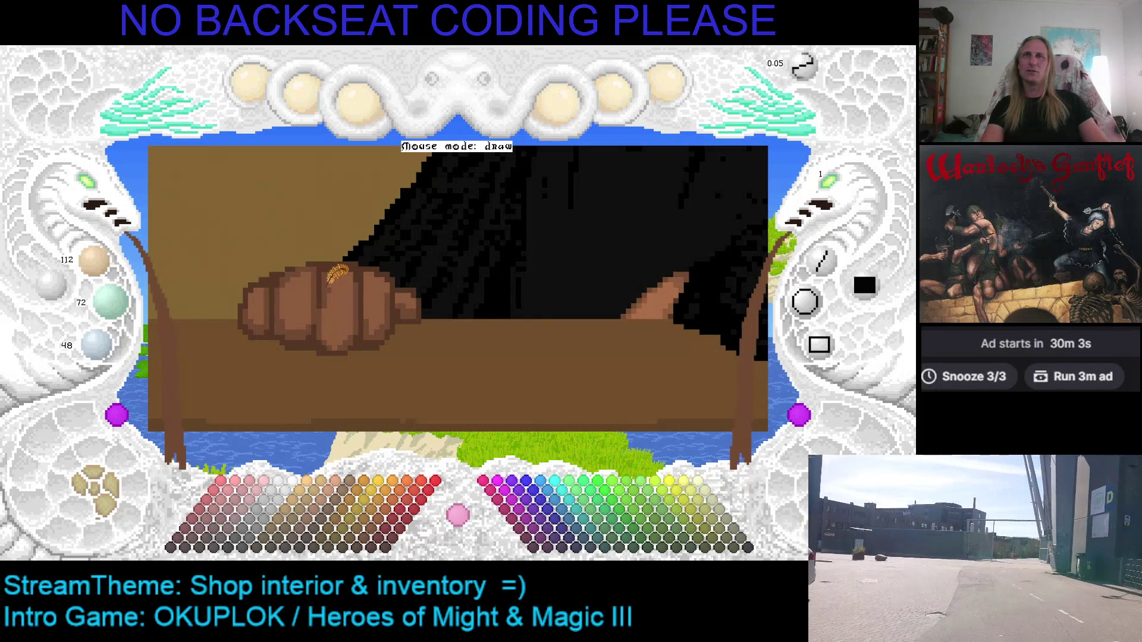
right_click(354, 323)
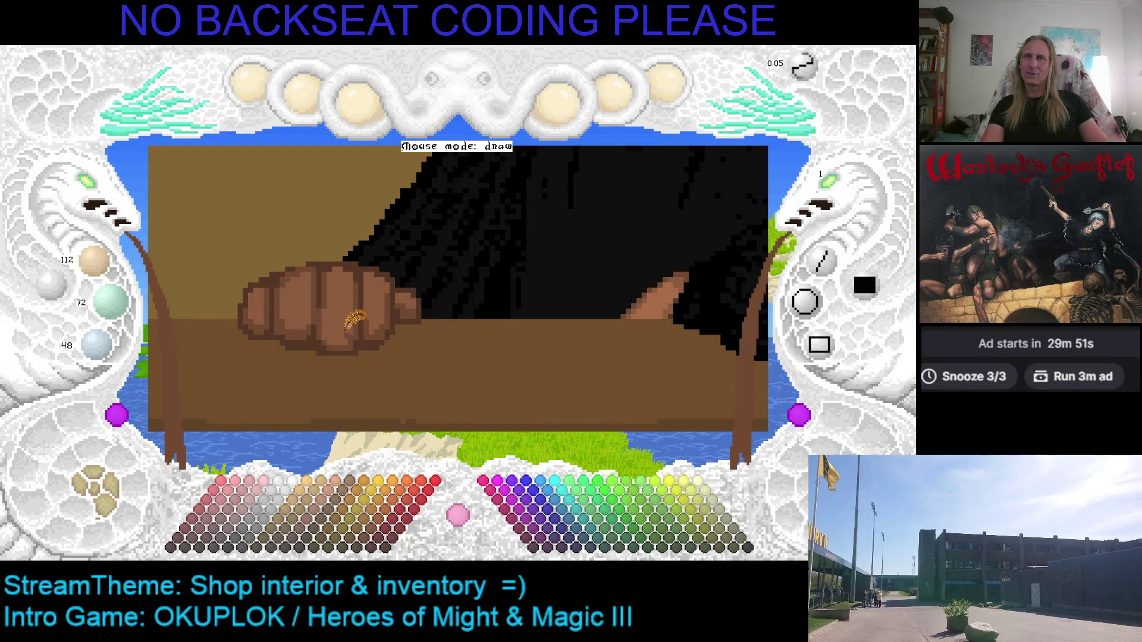
key(Left)
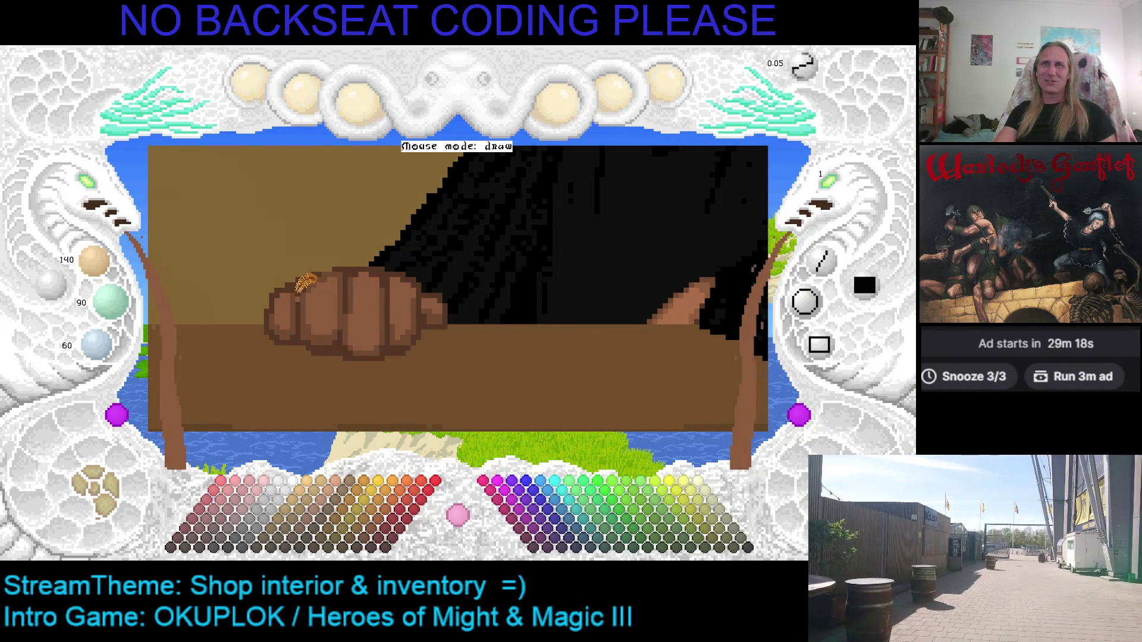
key(minus)
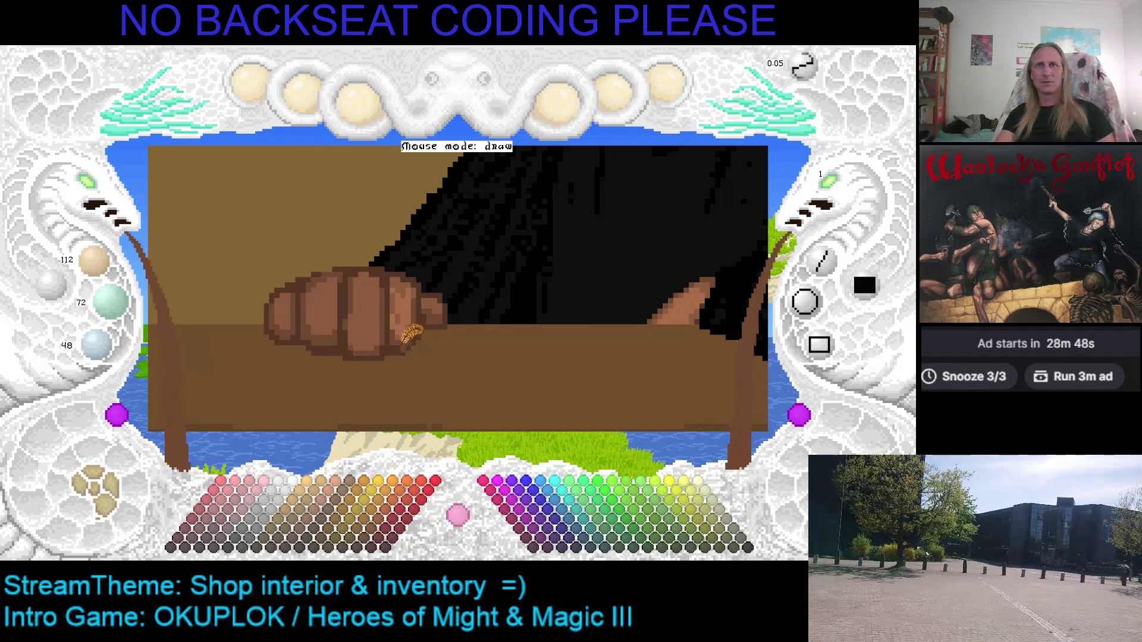
scroll(395, 326, up, 1)
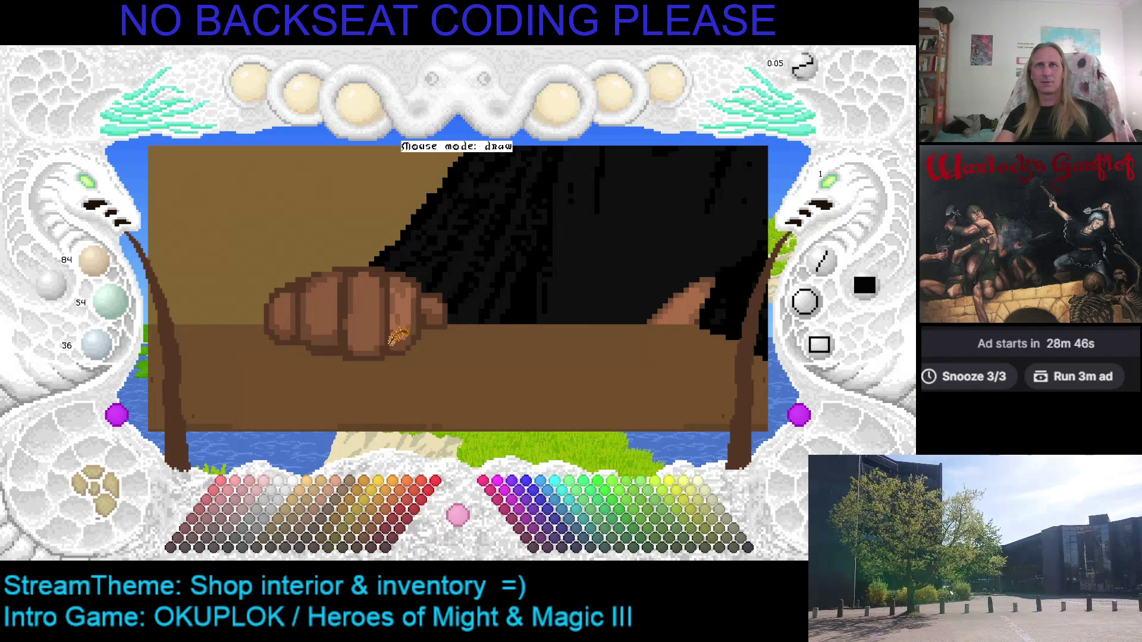
scroll(403, 324, up, 1)
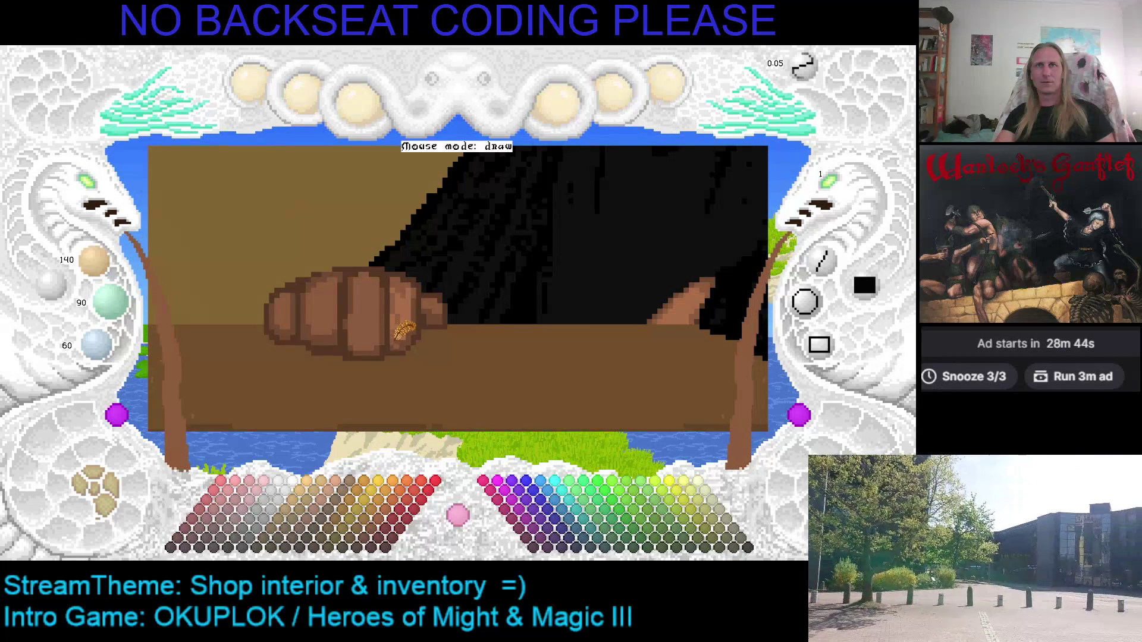
scroll(411, 327, down, 2)
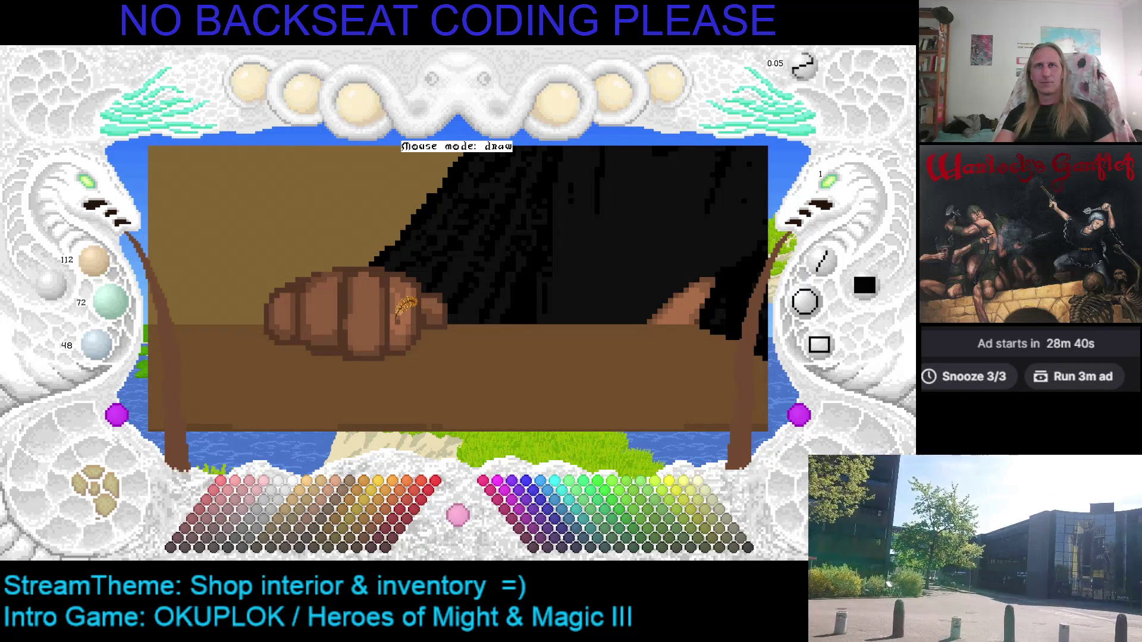
scroll(397, 321, up, 4)
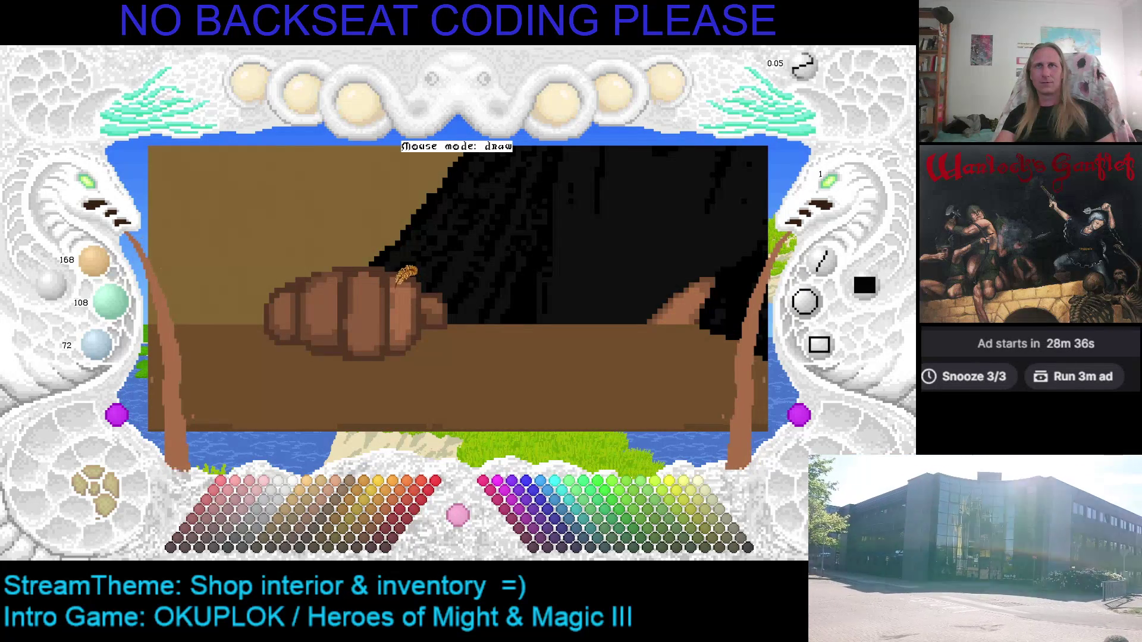
scroll(410, 274, down, 2)
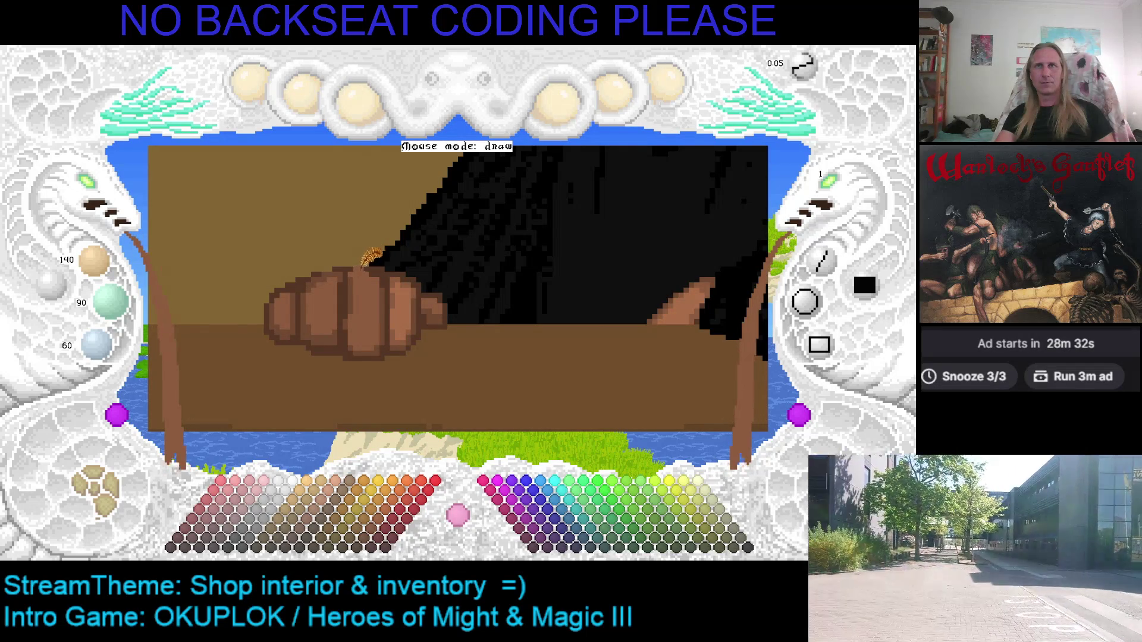
scroll(417, 286, up, 2)
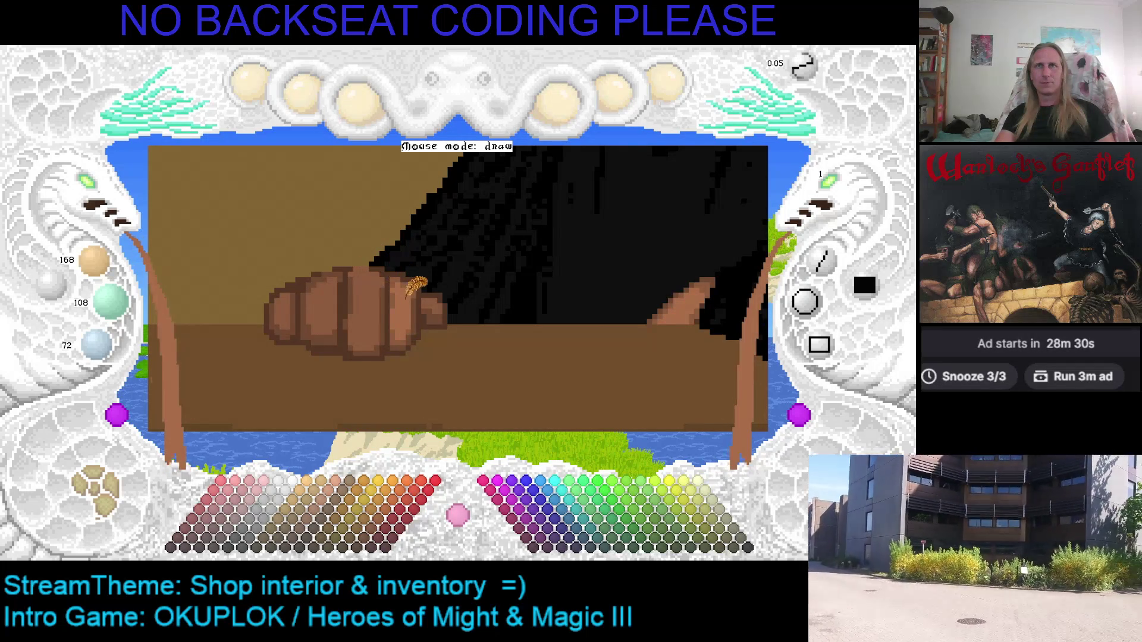
Paint lighter highlights down the fist's middle finger and save the drawing.
mouse_move(368, 273)
mouse_down()
mouse_move(369, 327)
mouse_move(370, 291)
mouse_move(377, 311)
mouse_move(374, 300)
mouse_move(359, 314)
mouse_move(363, 261)
mouse_up()
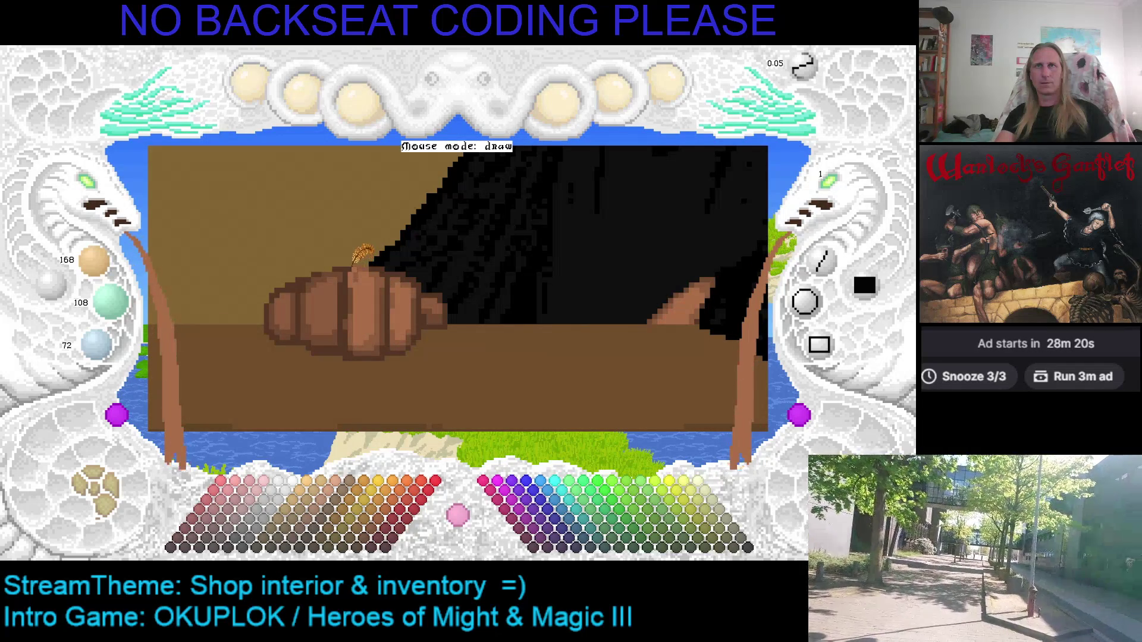
scroll(363, 253, down, 1)
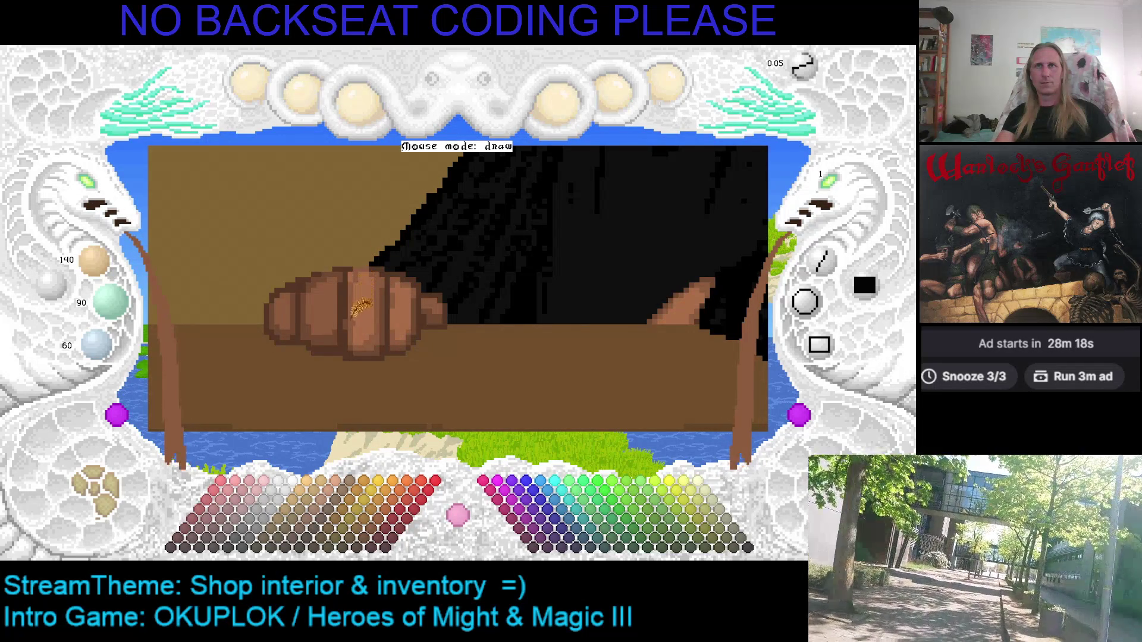
scroll(369, 262, up, 1)
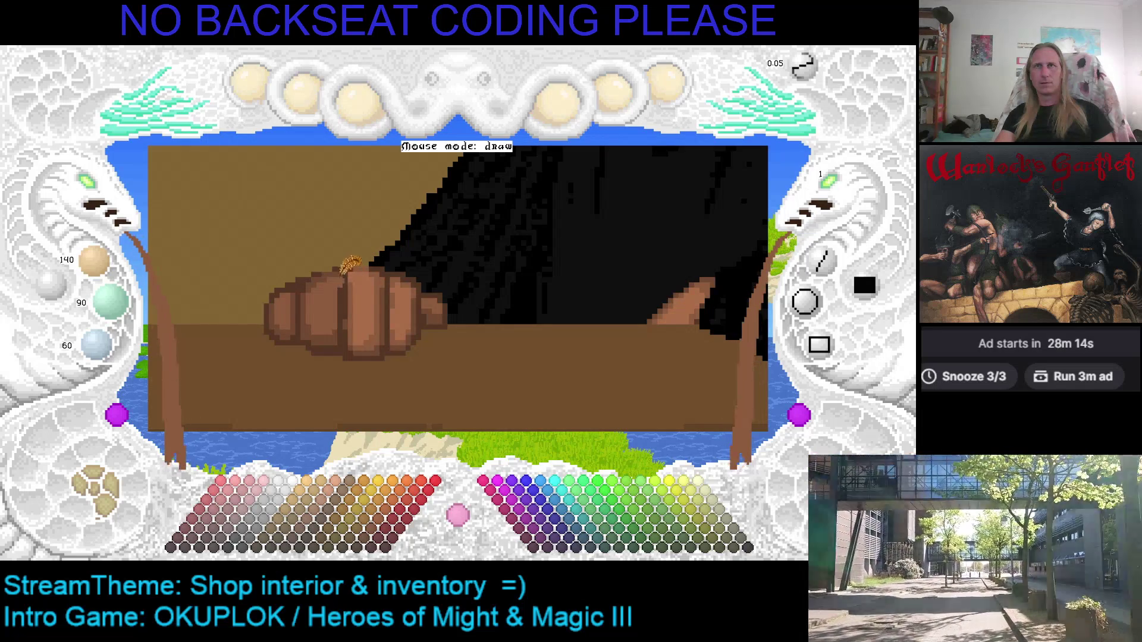
scroll(347, 266, down, 1)
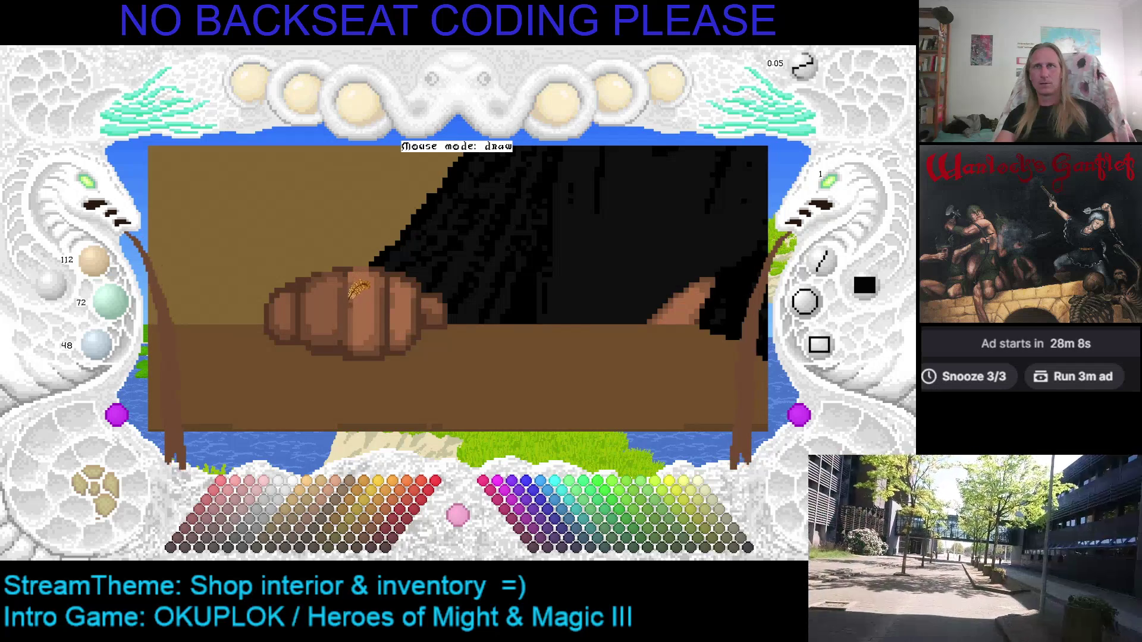
scroll(351, 280, up, 1)
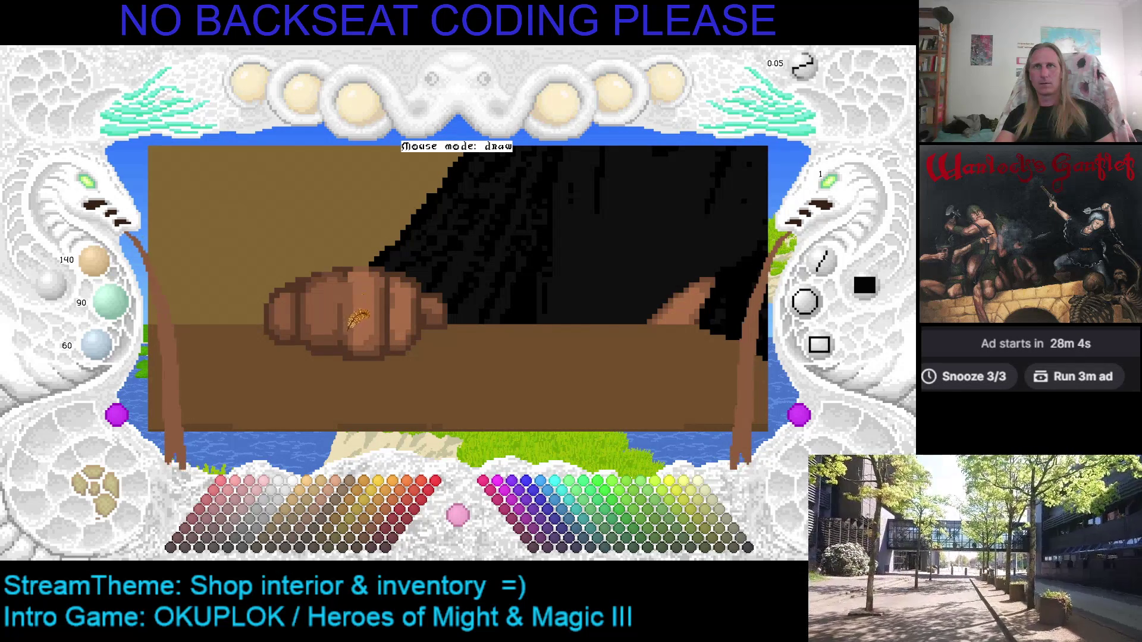
scroll(364, 281, up, 1)
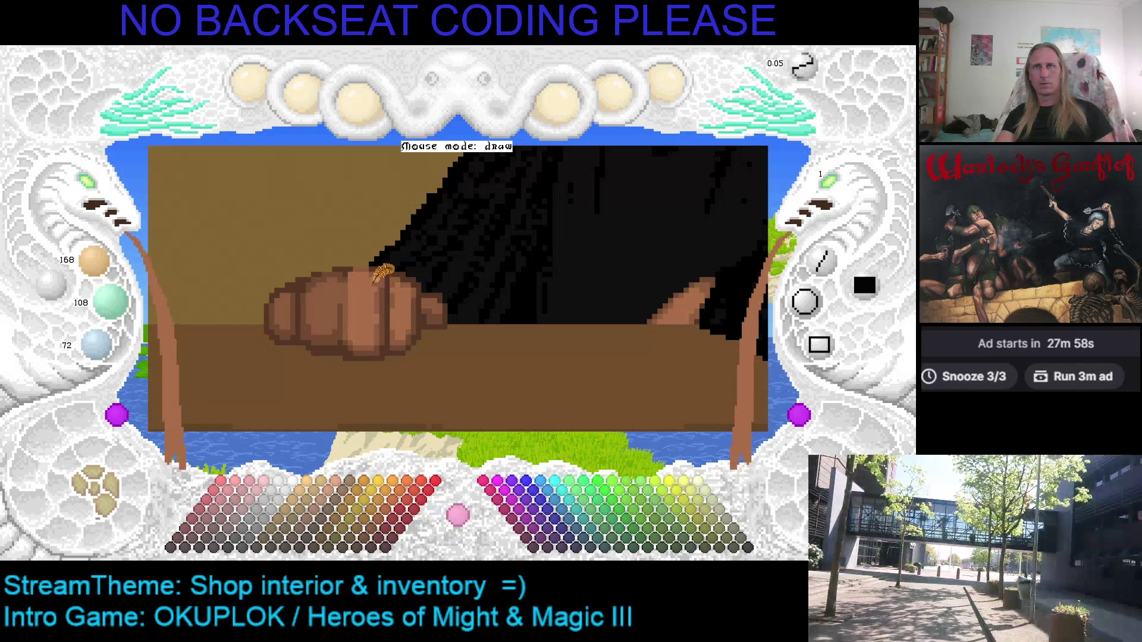
scroll(382, 287, down, 2)
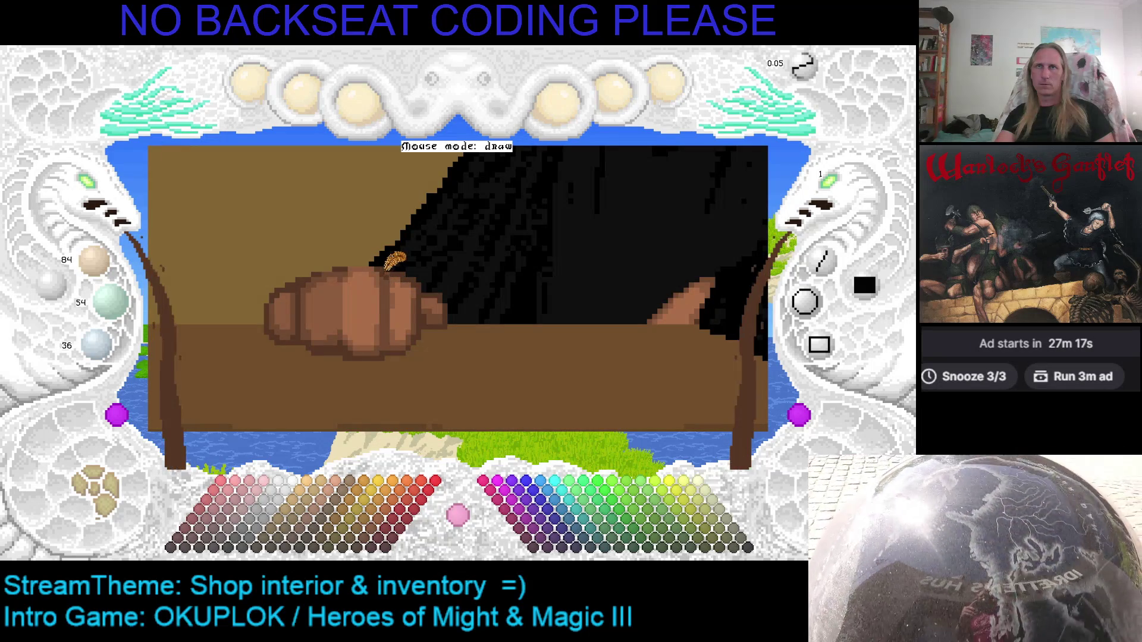
key(ctrl+s)
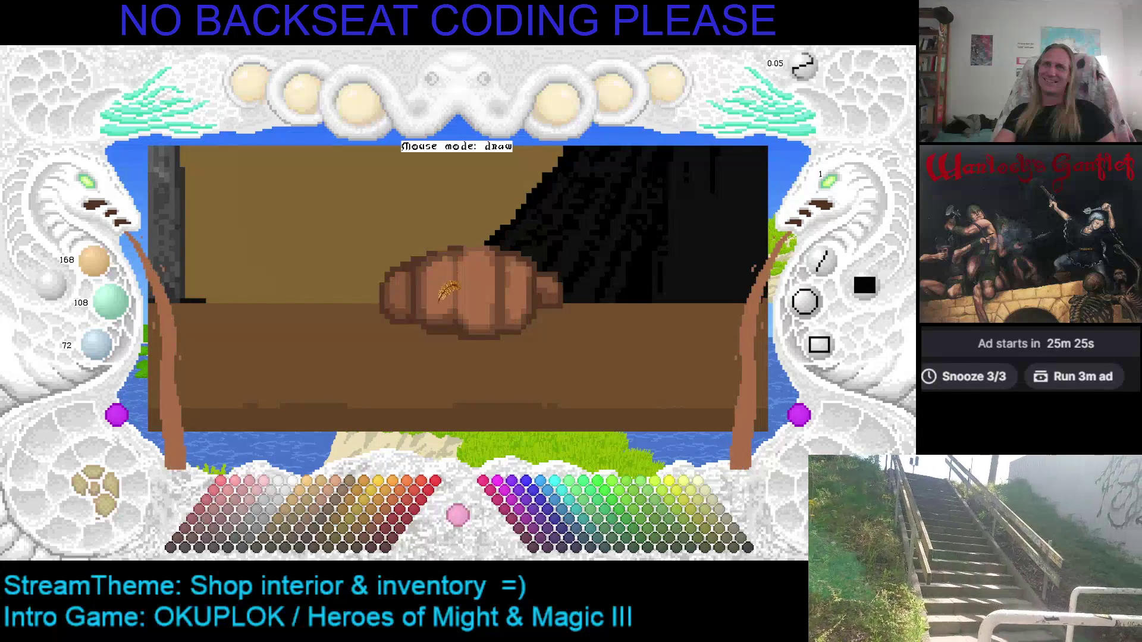
Sample the fist's mid brown 140/90/60 as the drawing colour.
right_click(457, 300)
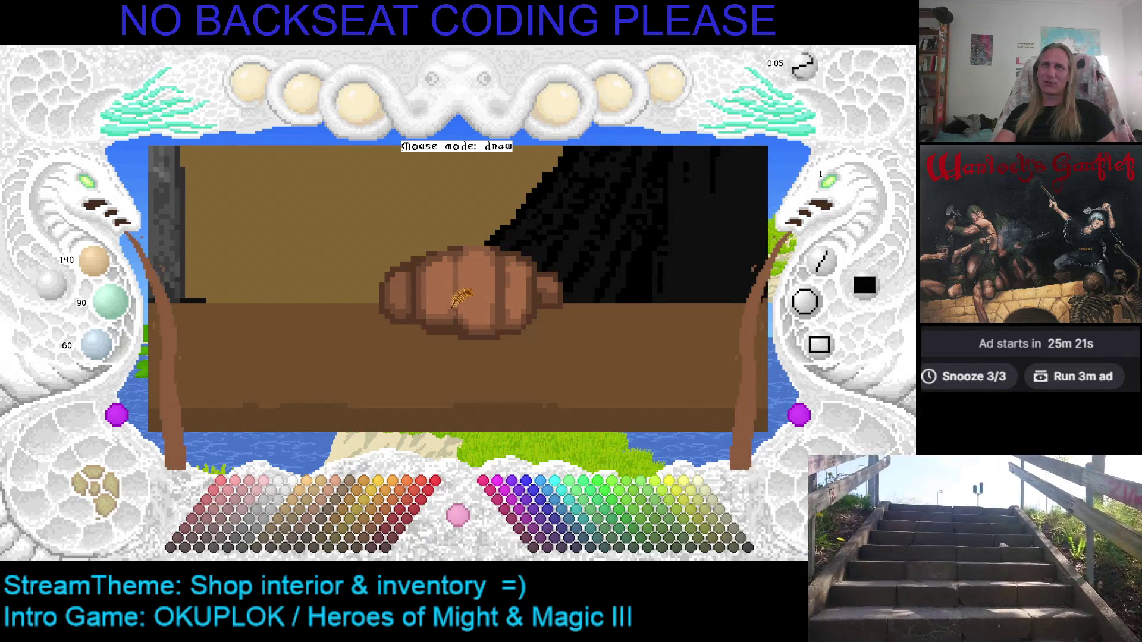
Sample the fist's lightest brown, then switch the drawing colour to cyan 5/255/255.
right_click(456, 305)
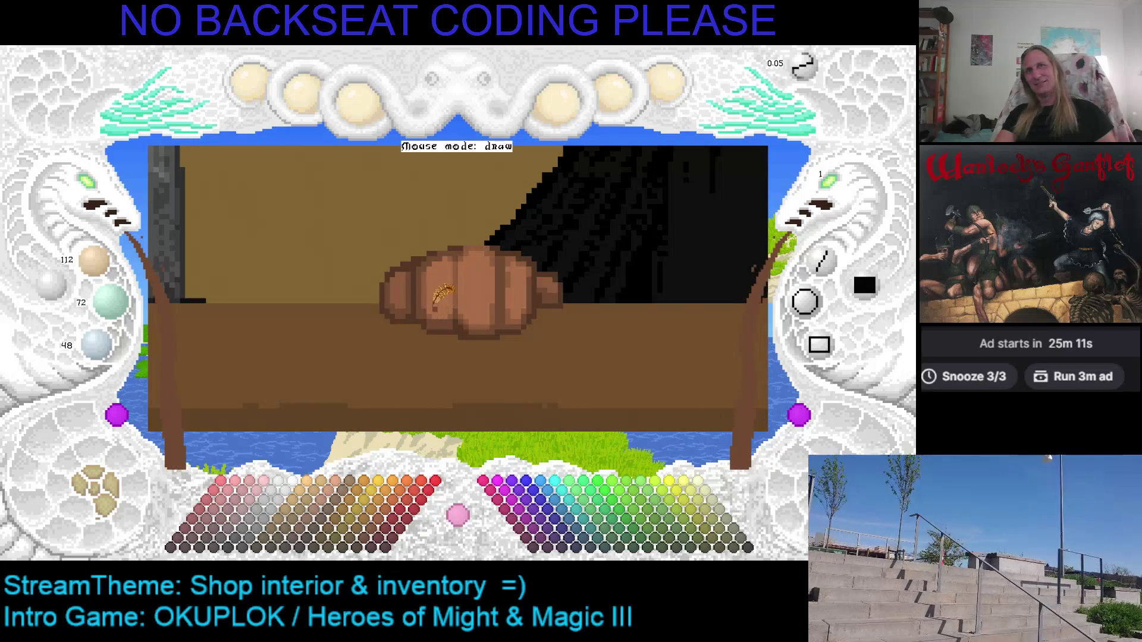
scroll(432, 287, up, 1)
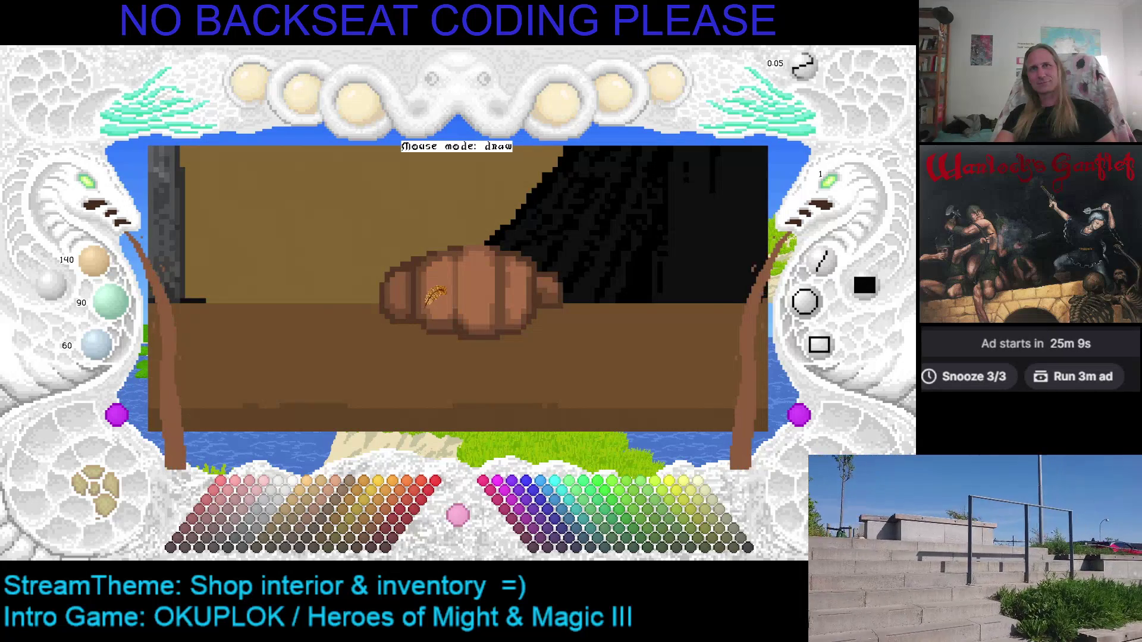
scroll(437, 300, down, 1)
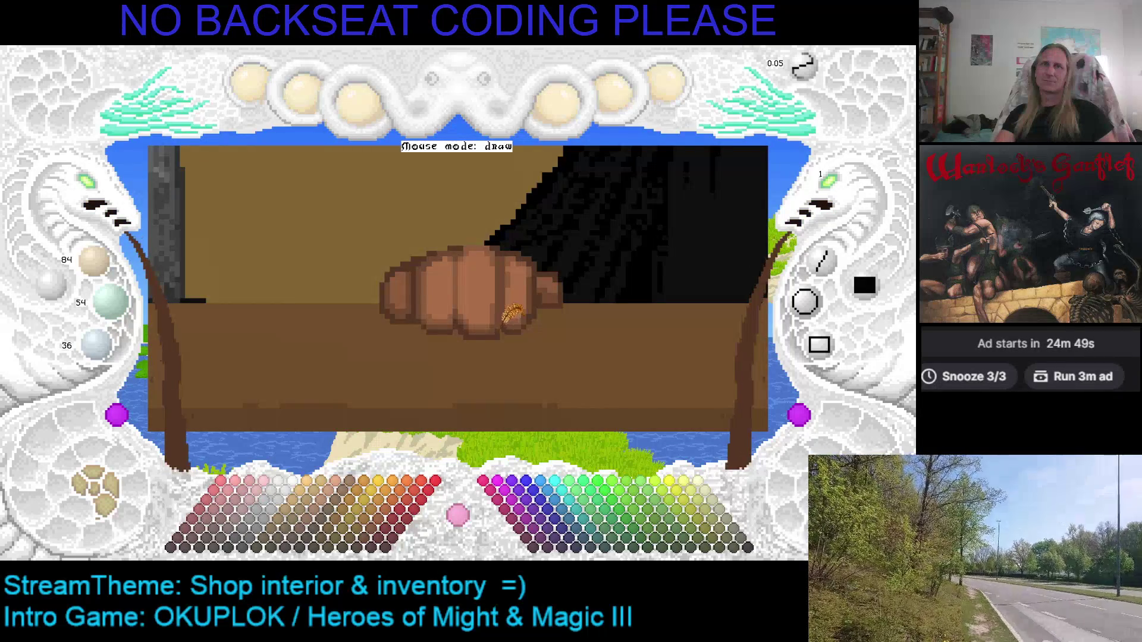
key(x)
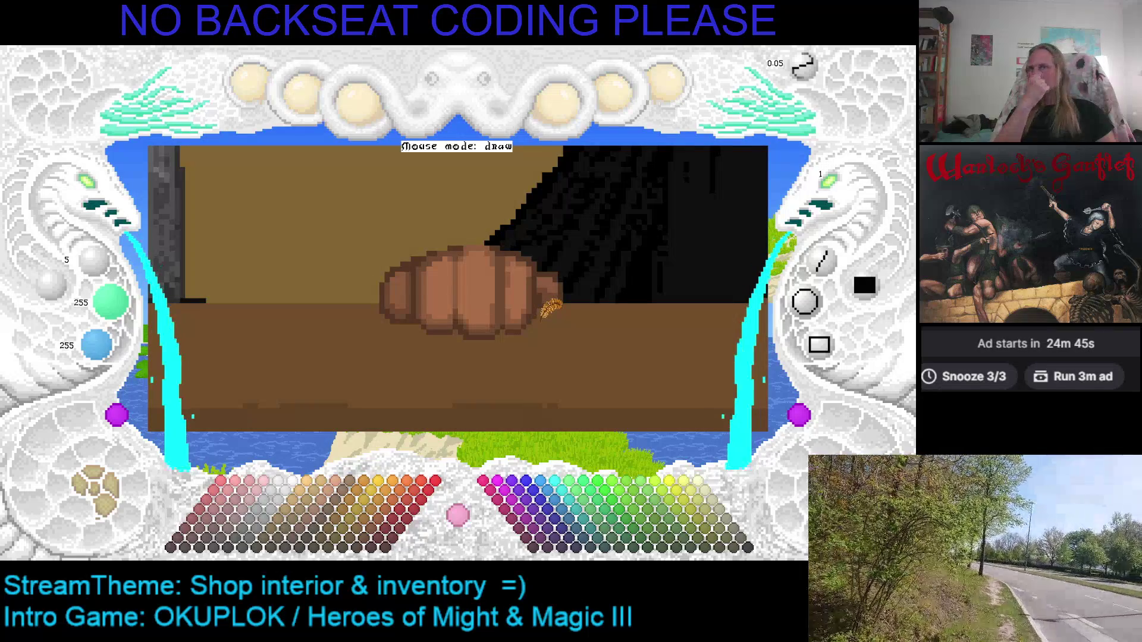
key(Left)
key(Up)
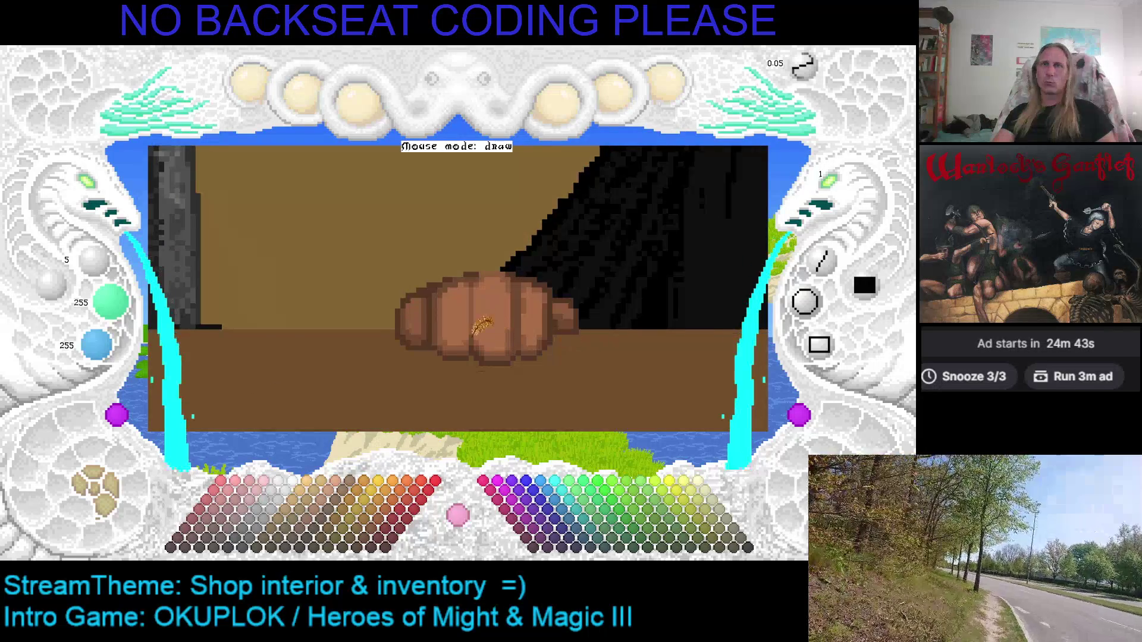
Switch back to brown and sample the fist's light, mid and shadow browns.
key(Left)
key(Down)
key(x)
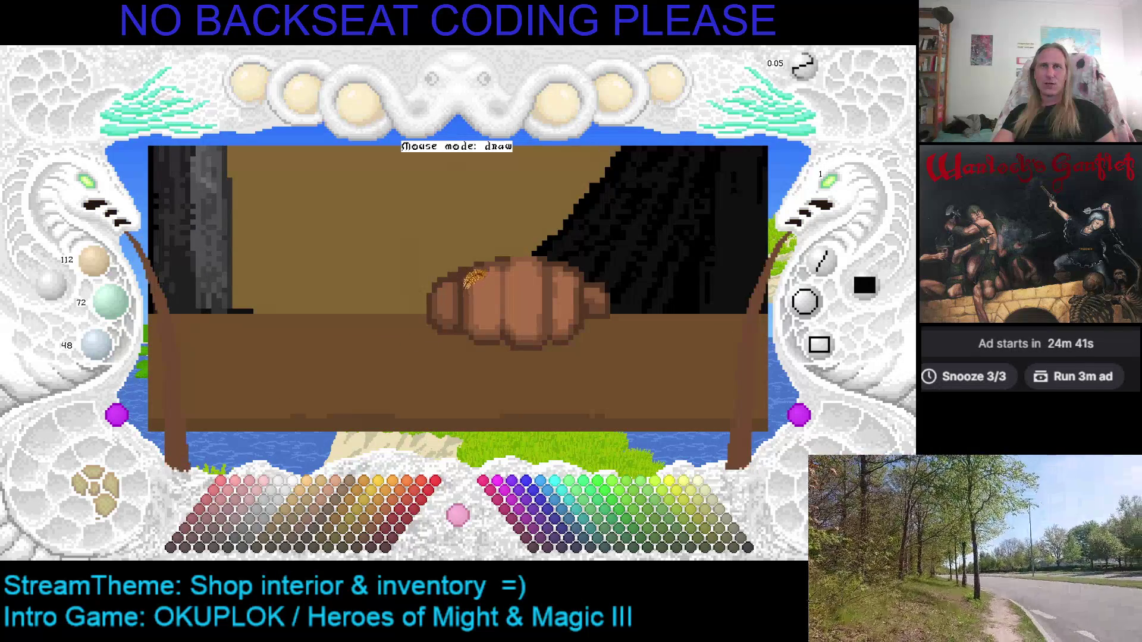
key(plus)
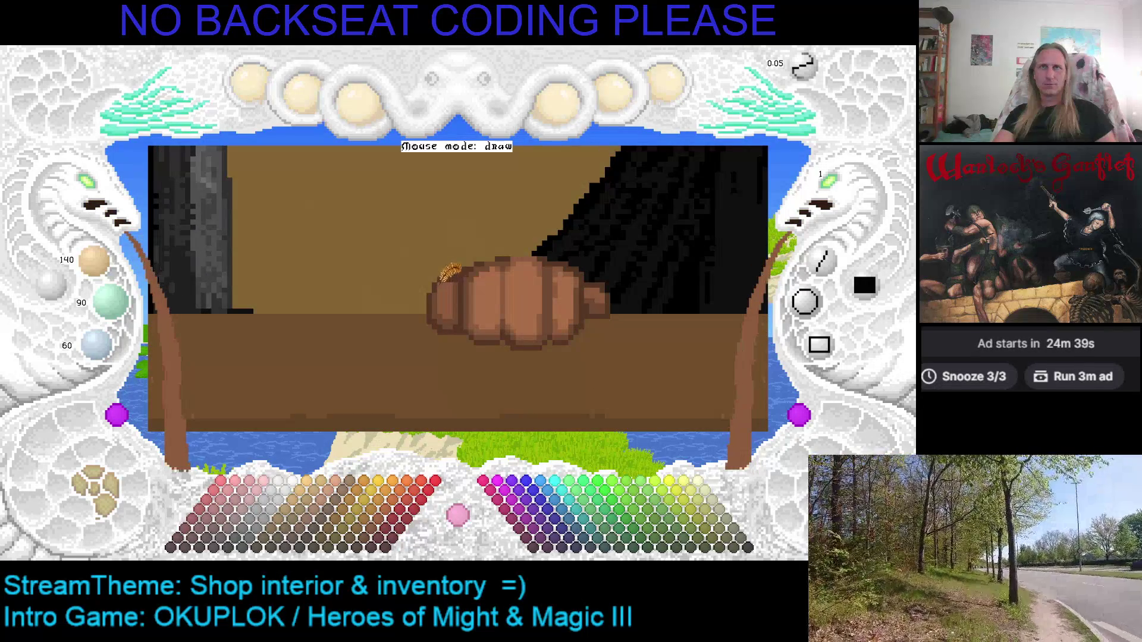
key(minus)
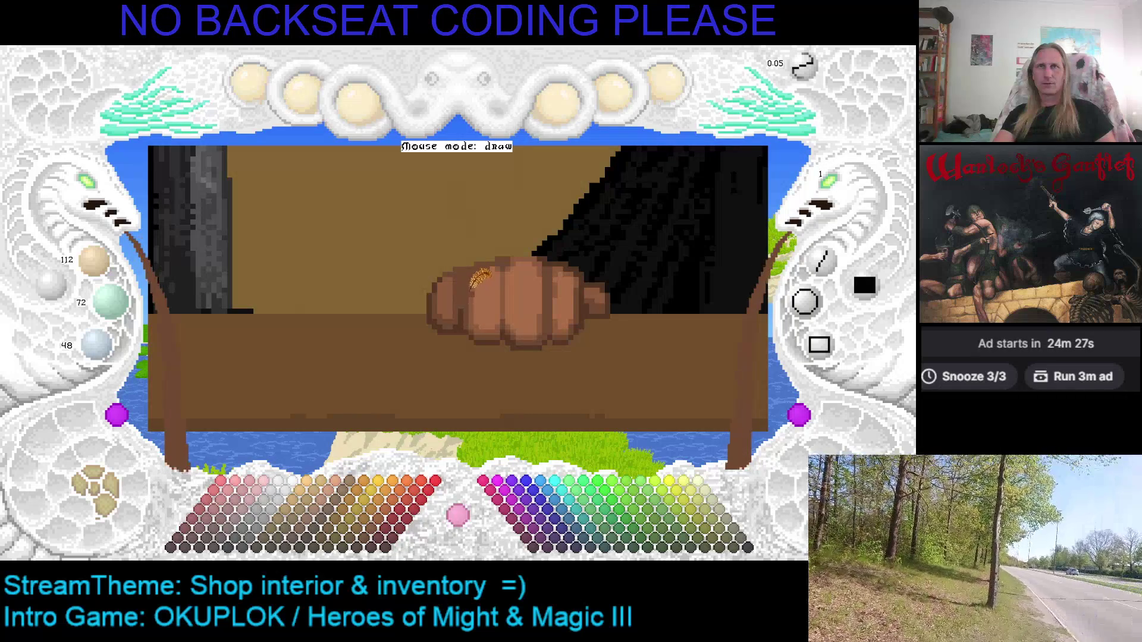
right_click(464, 276)
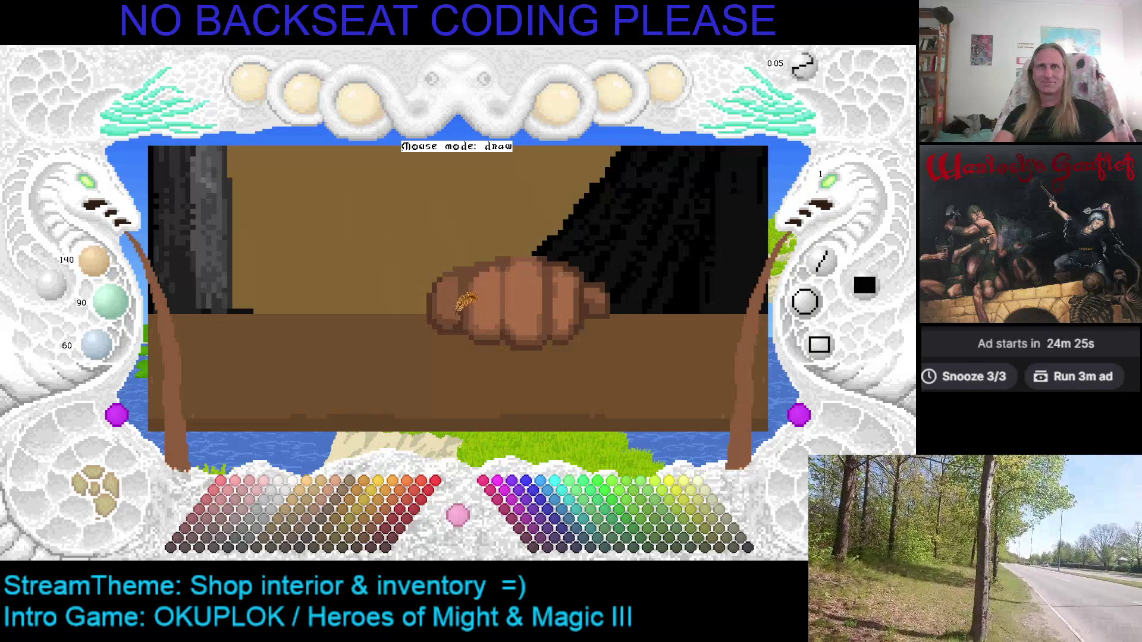
right_click(470, 297)
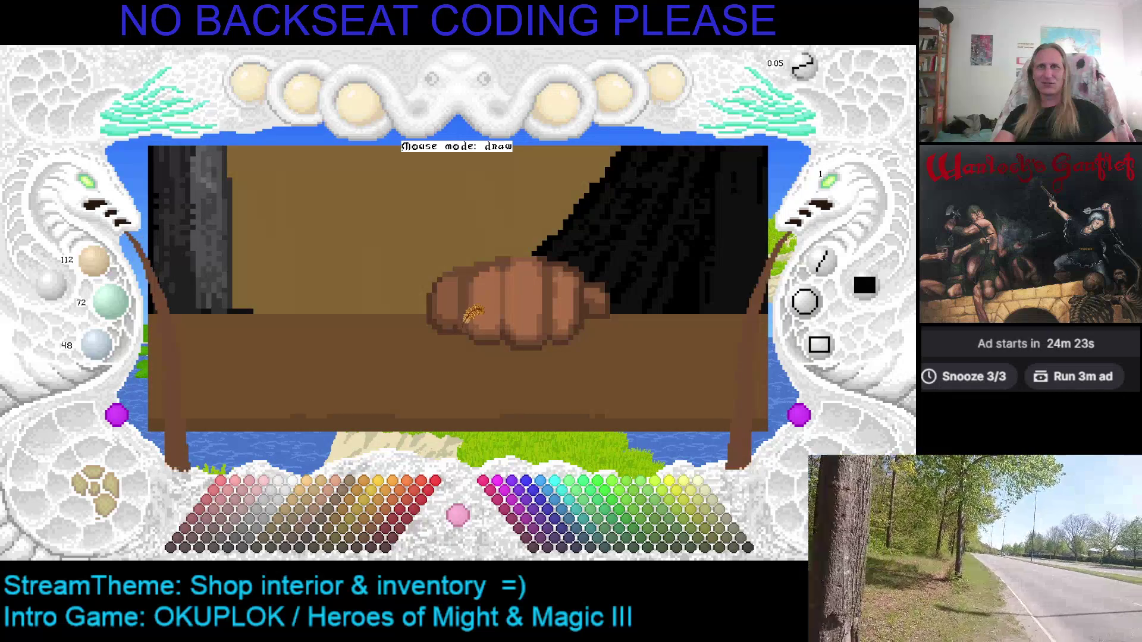
right_click(474, 322)
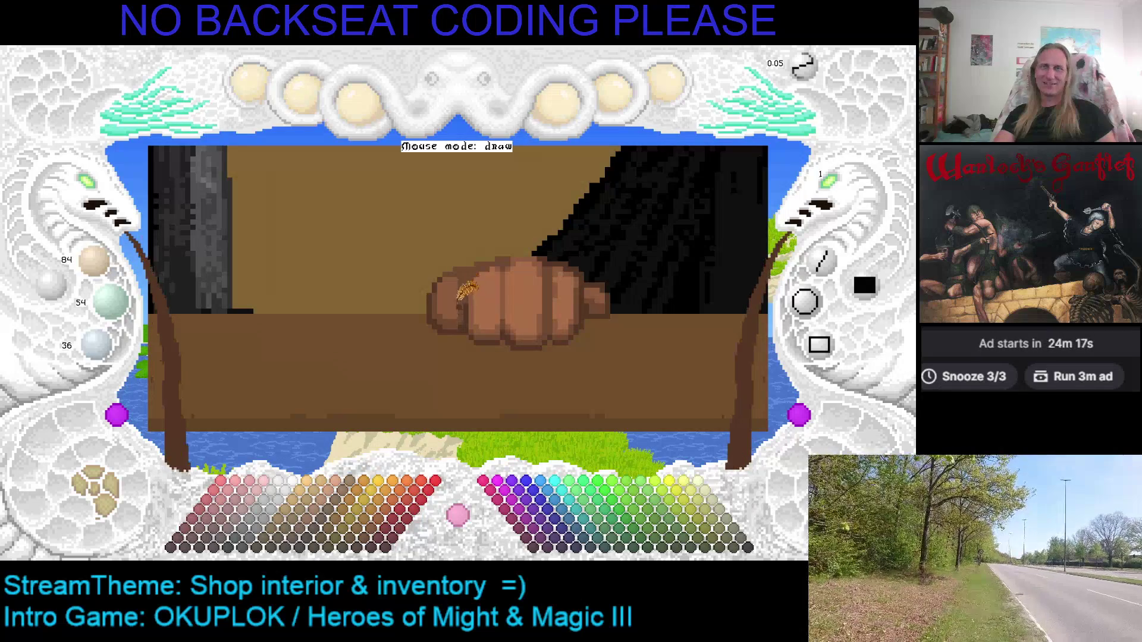
right_click(470, 281)
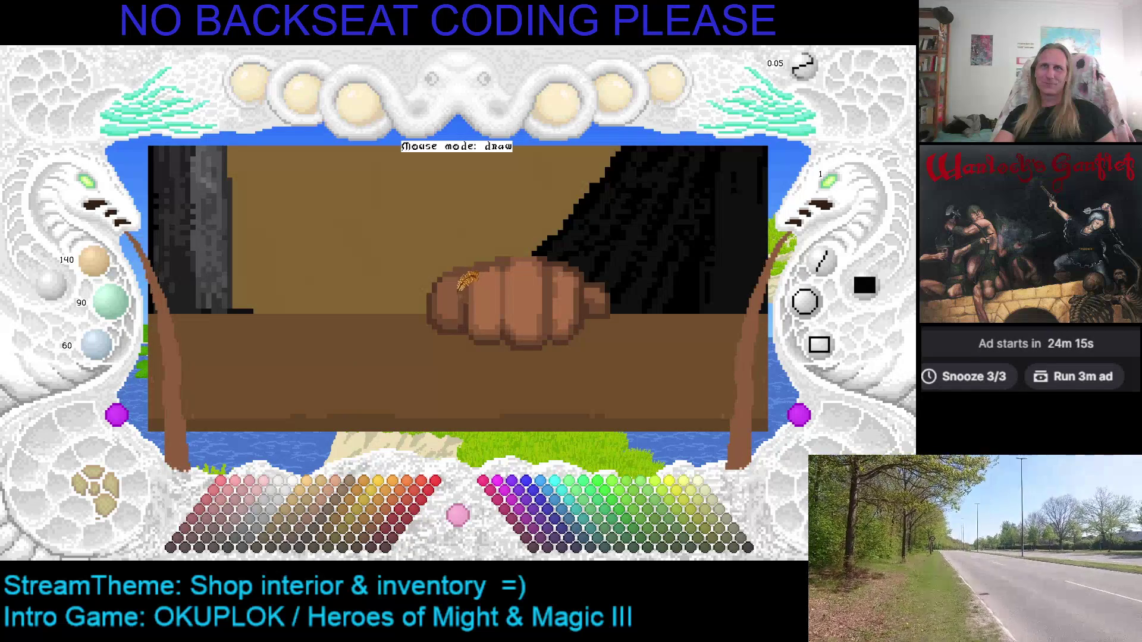
Sample the fist's edge browns and step the shade up to 168/108/72.
key(c)
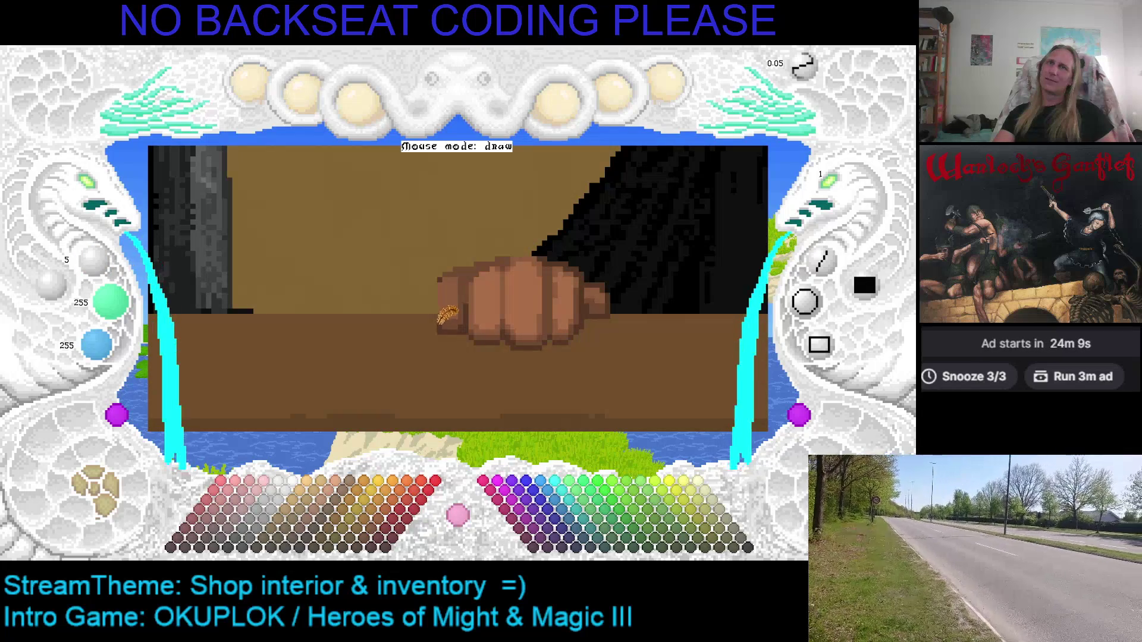
right_click(452, 318)
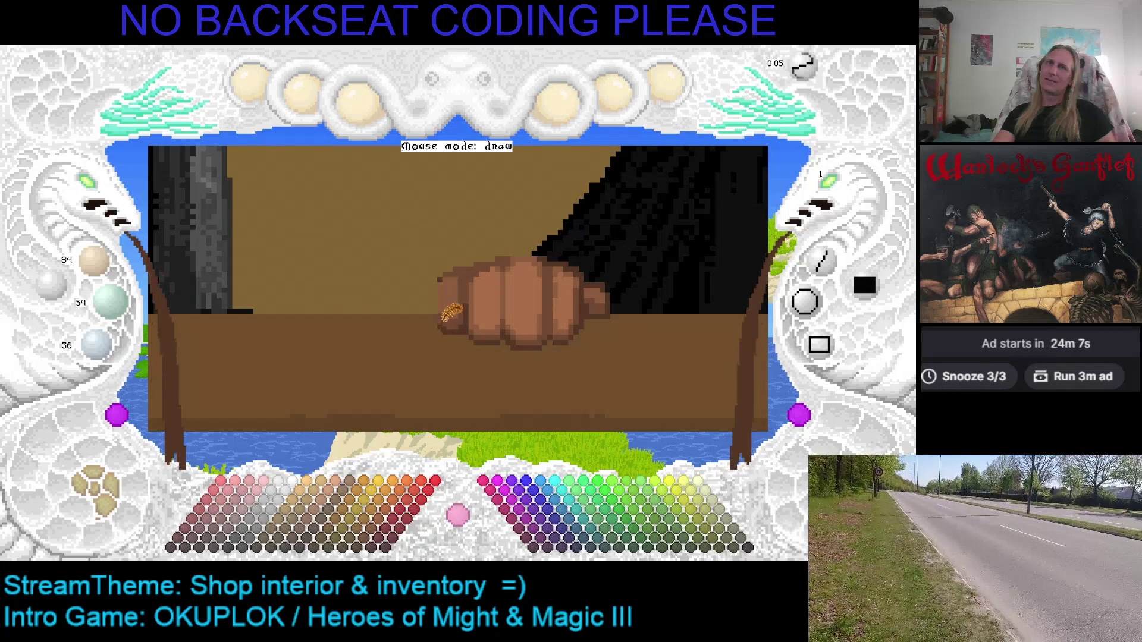
right_click(448, 316)
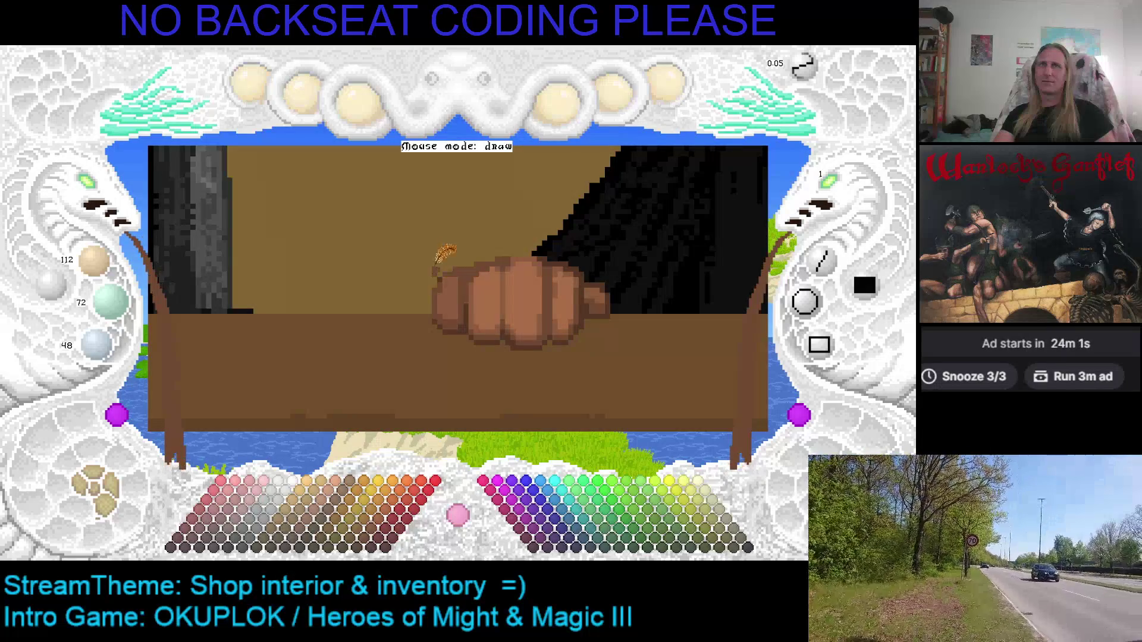
key(c)
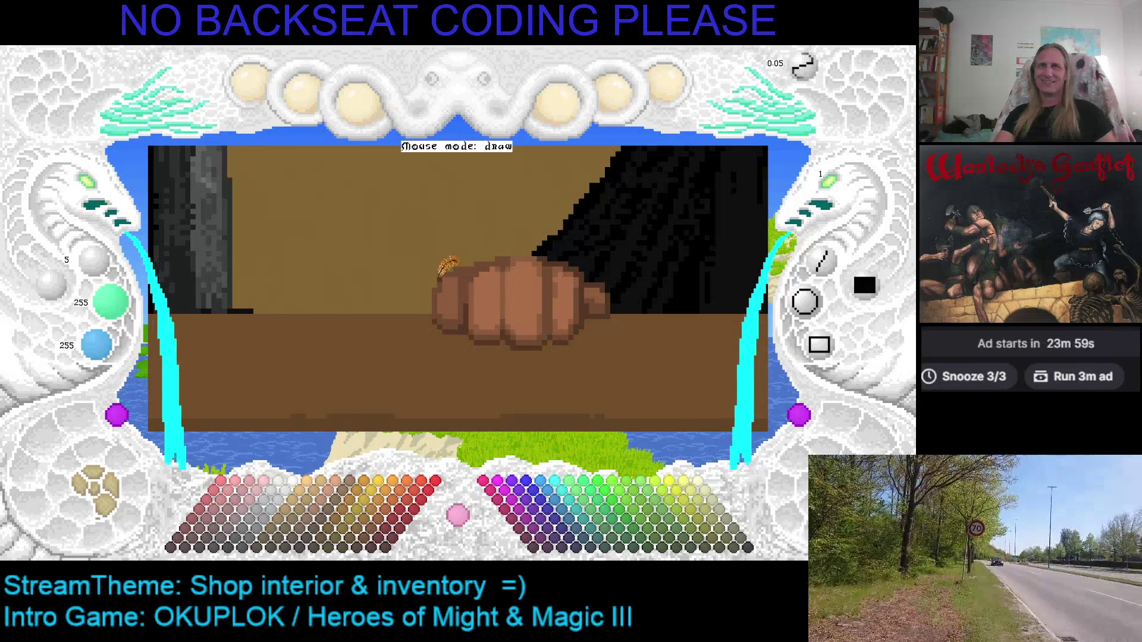
key(c)
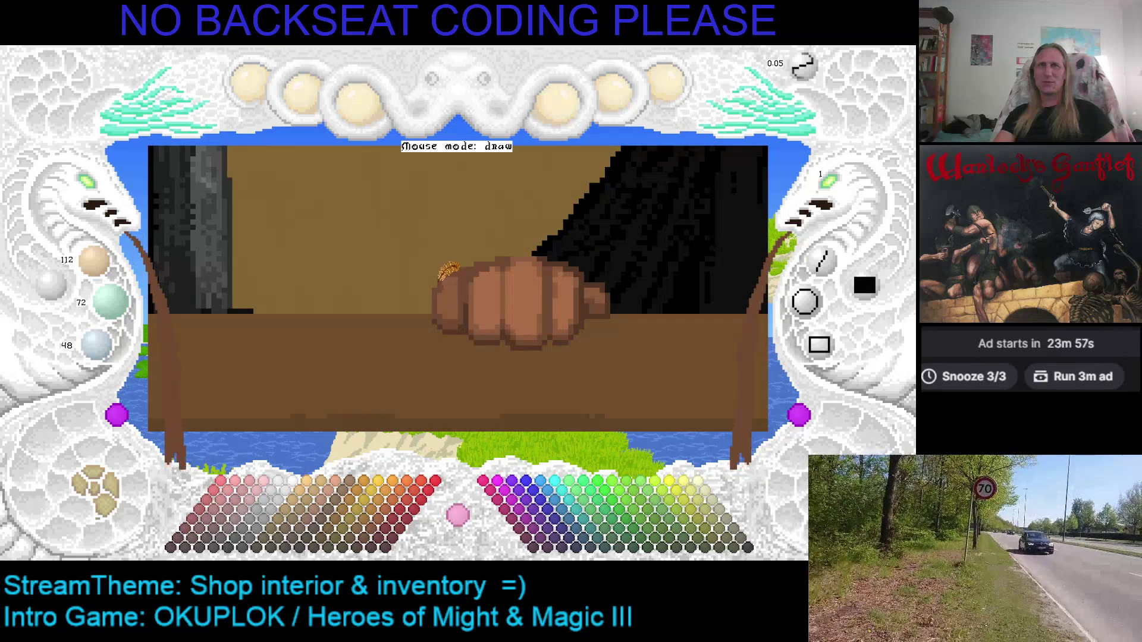
key(plus)
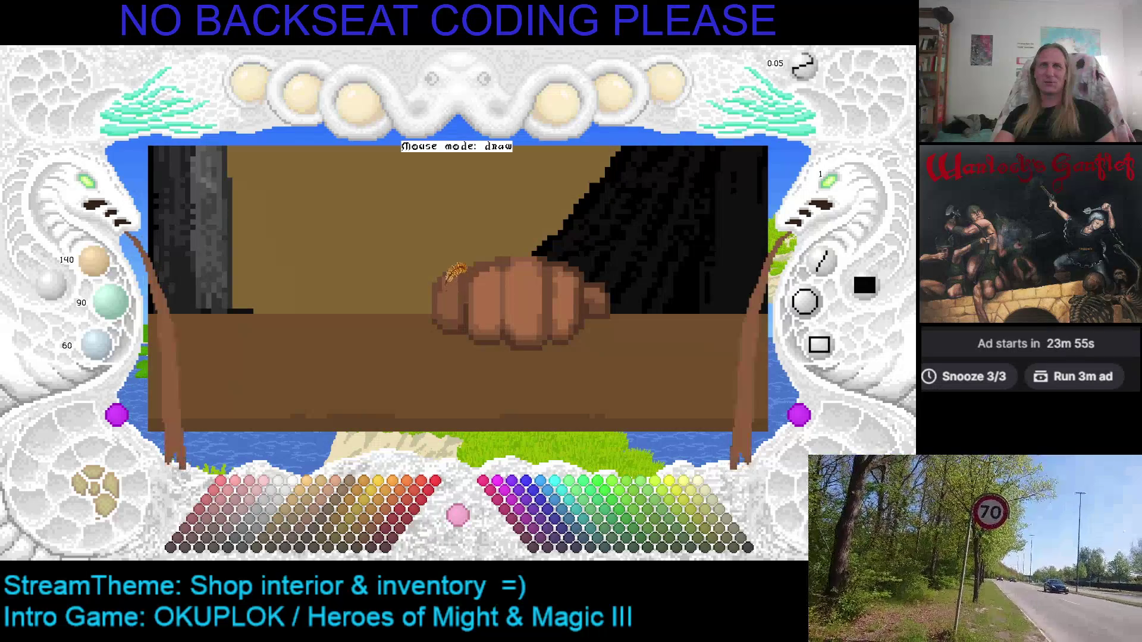
key(plus)
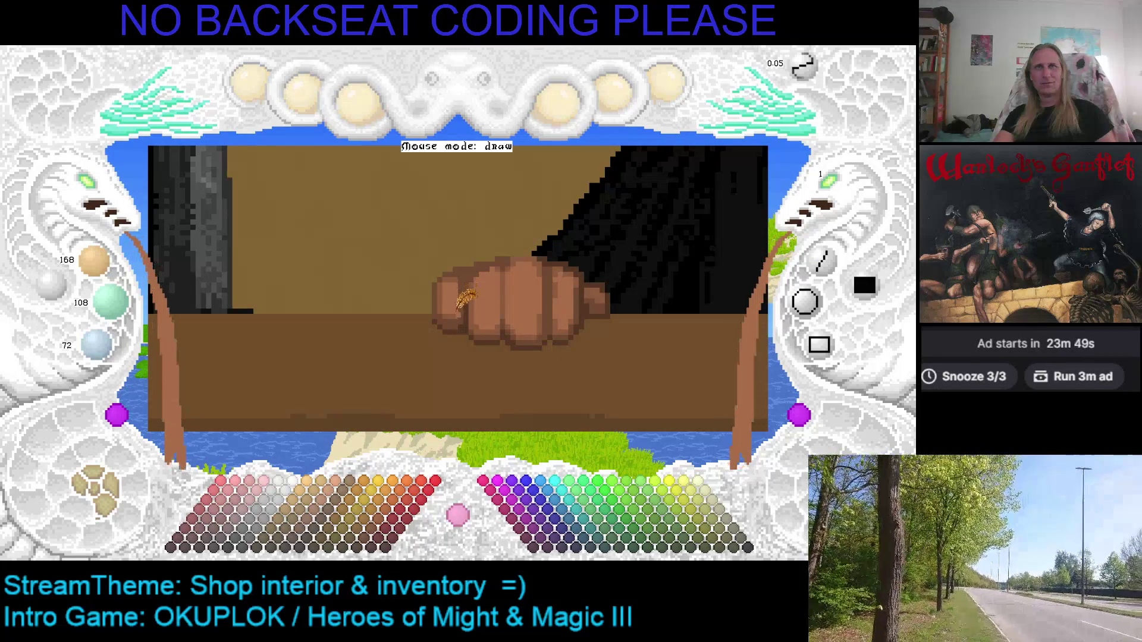
key(minus)
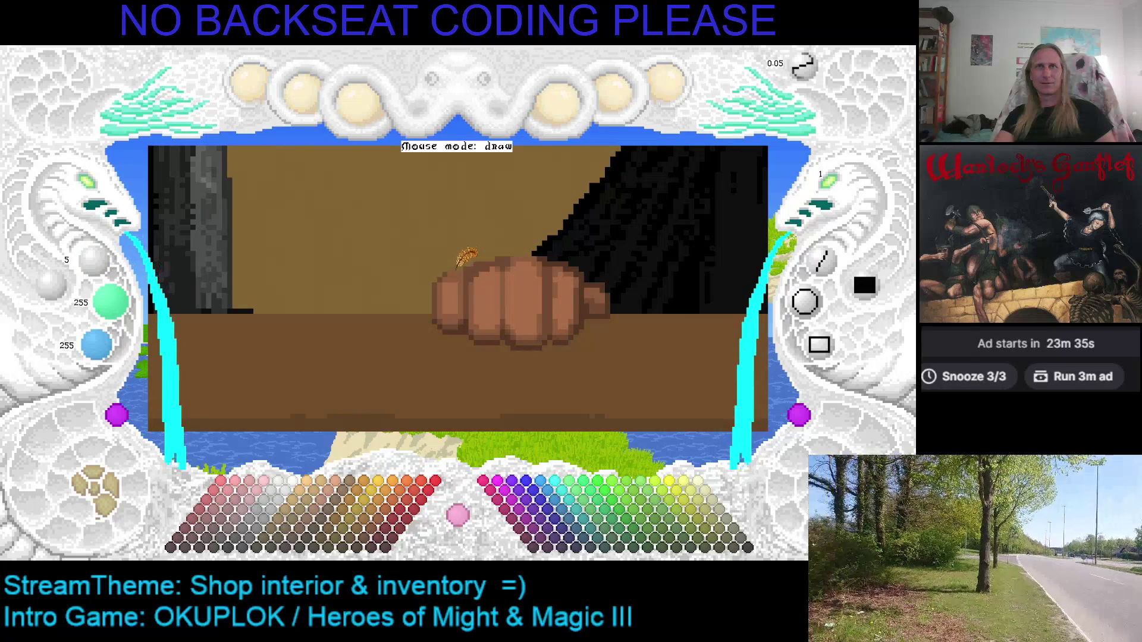
Sample the fist's mid, highlight and top-edge browns and test the shade steps.
right_click(476, 256)
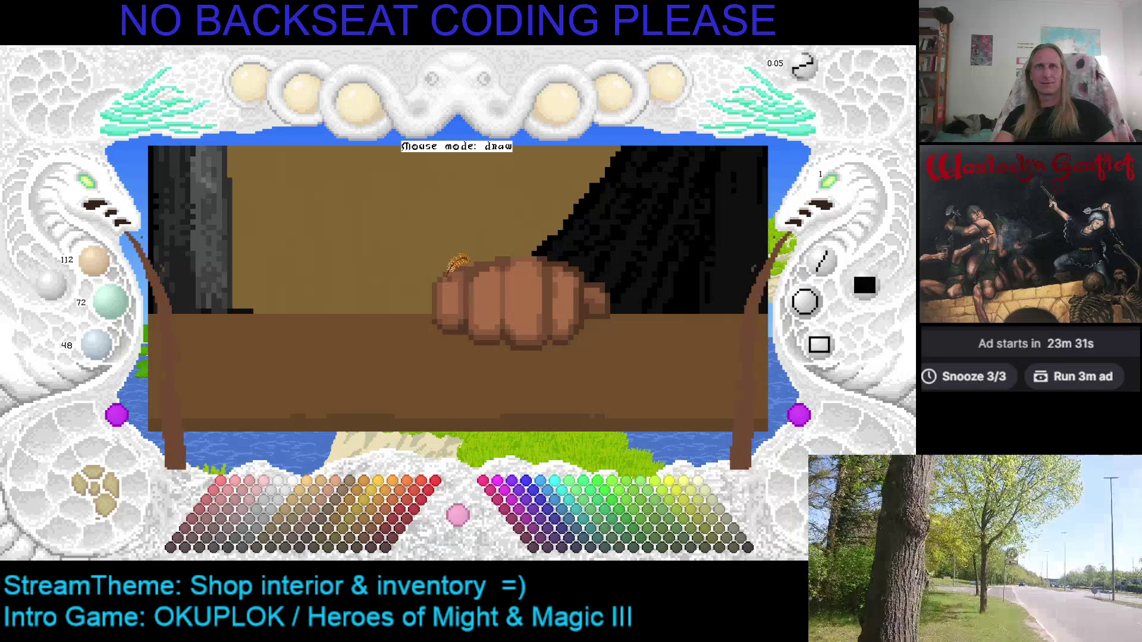
right_click(450, 281)
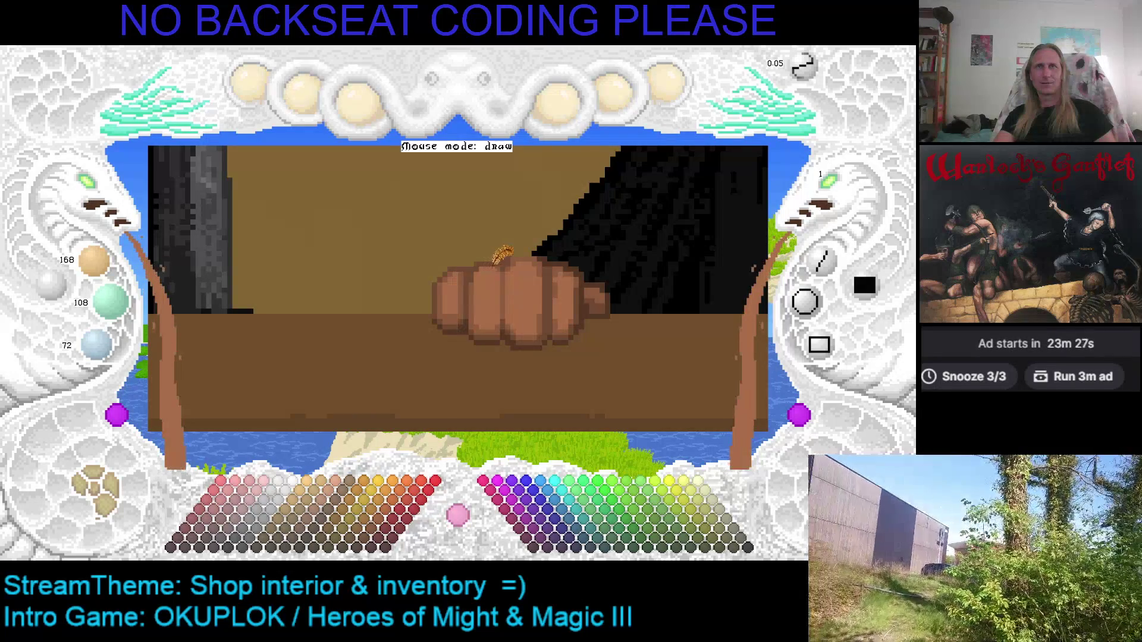
right_click(485, 271)
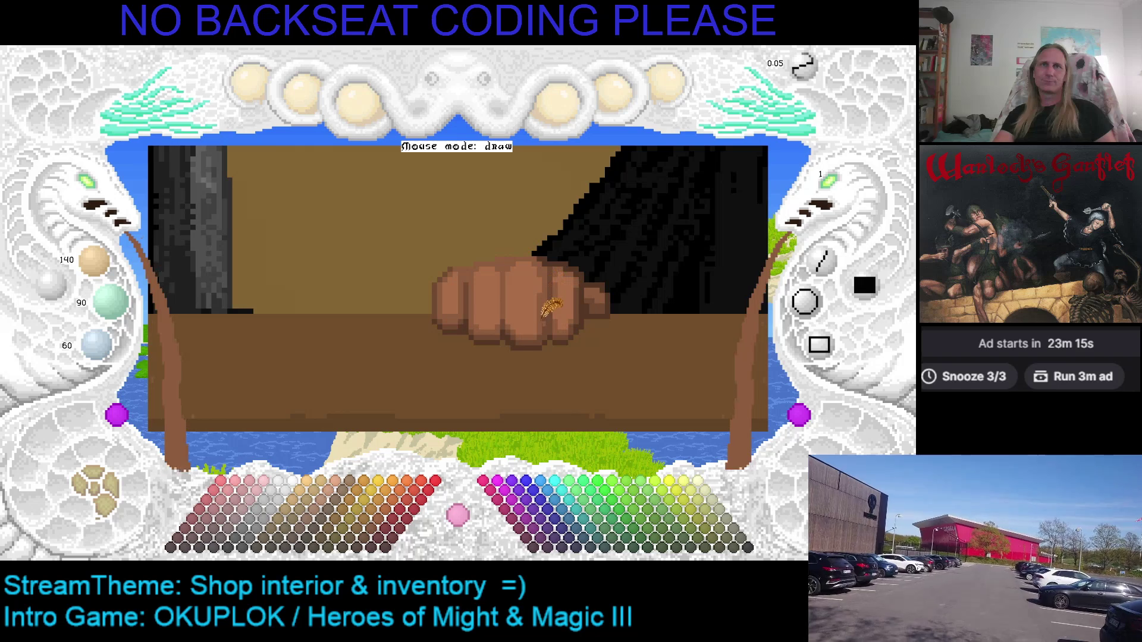
key(plus)
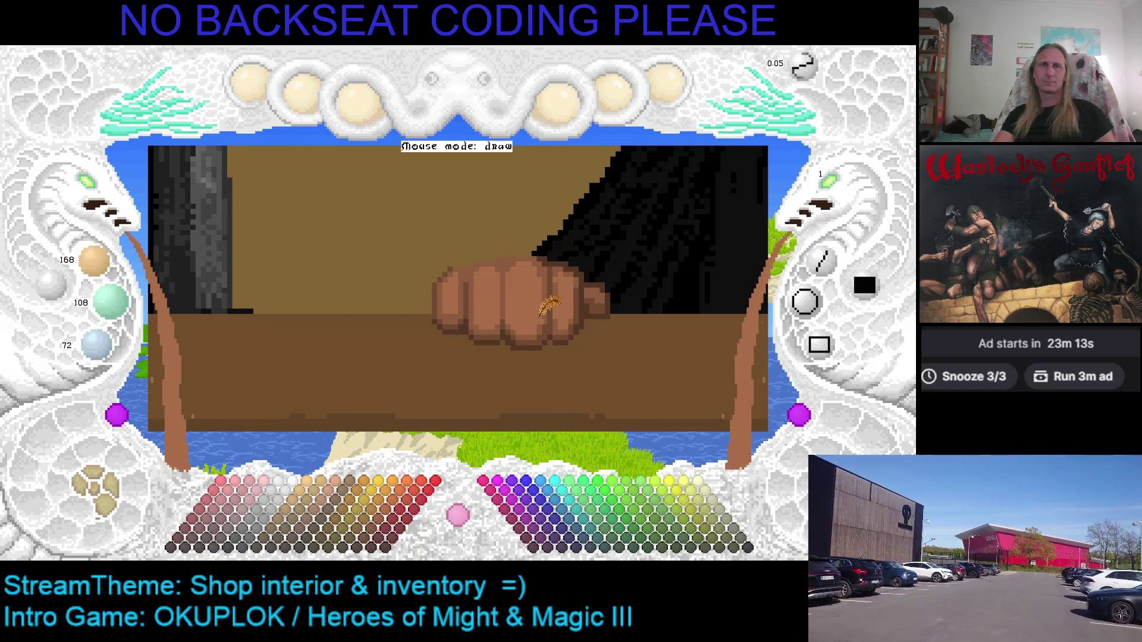
key(minus)
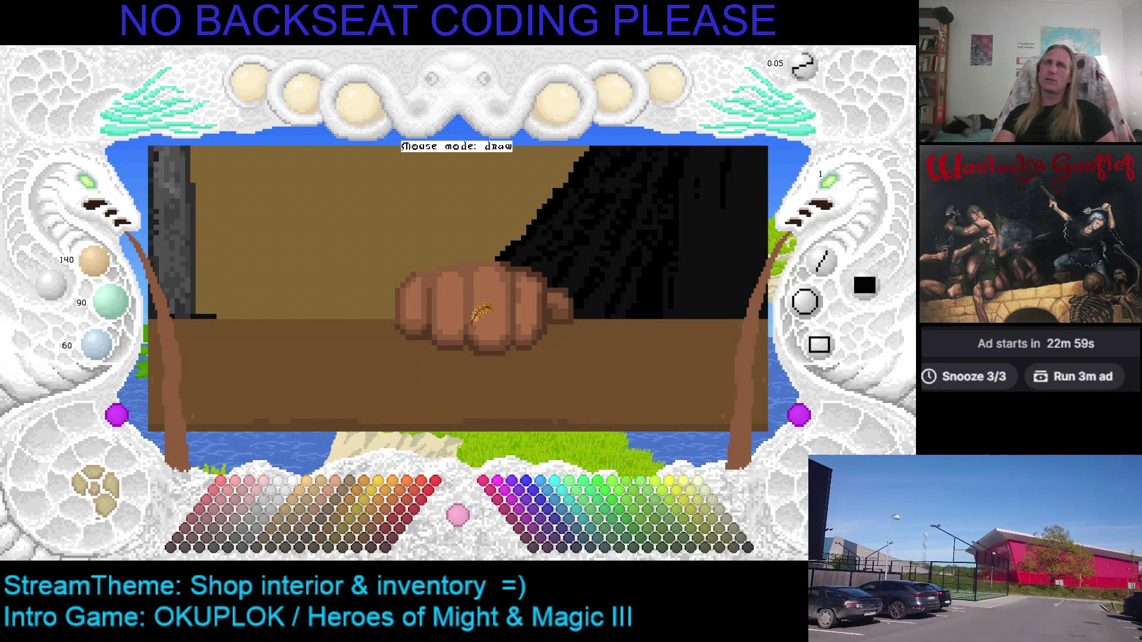
scroll(465, 286, up, 1)
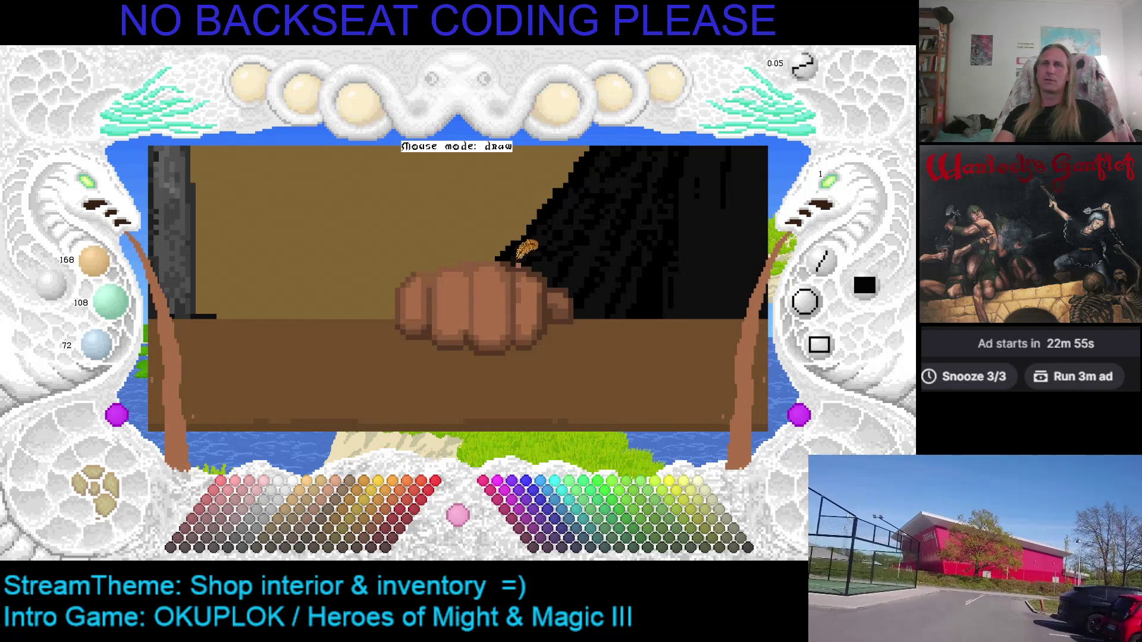
scroll(471, 321, down, 1)
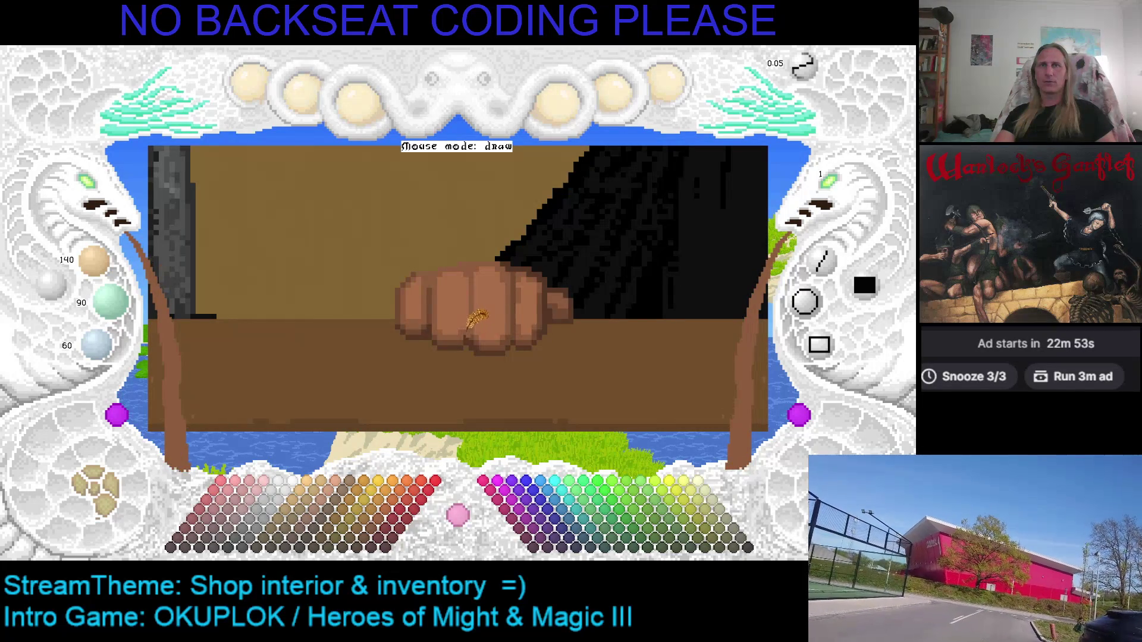
scroll(482, 326, down, 1)
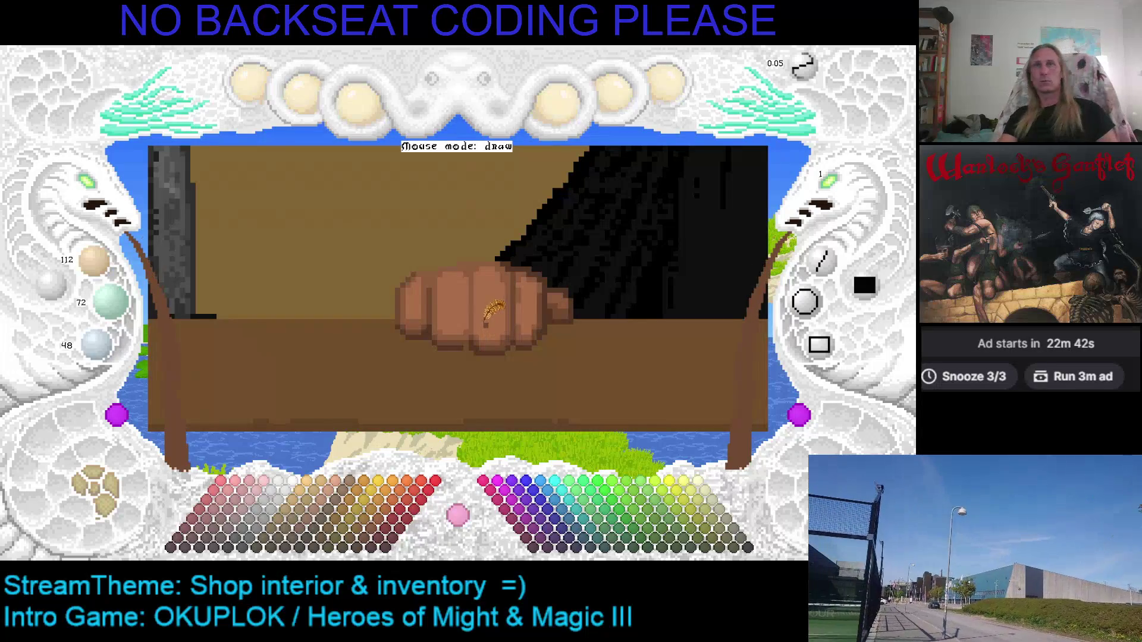
scroll(483, 333, down, 1)
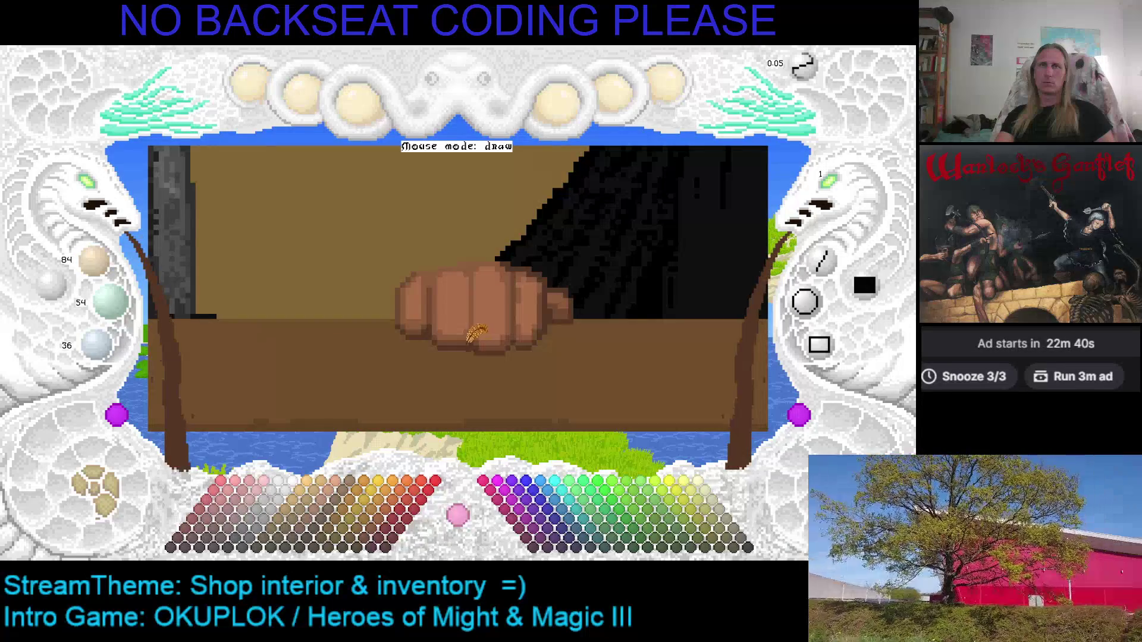
Save the scene, pan the view, and resample the fist's brown to 112/72/48.
key(Right)
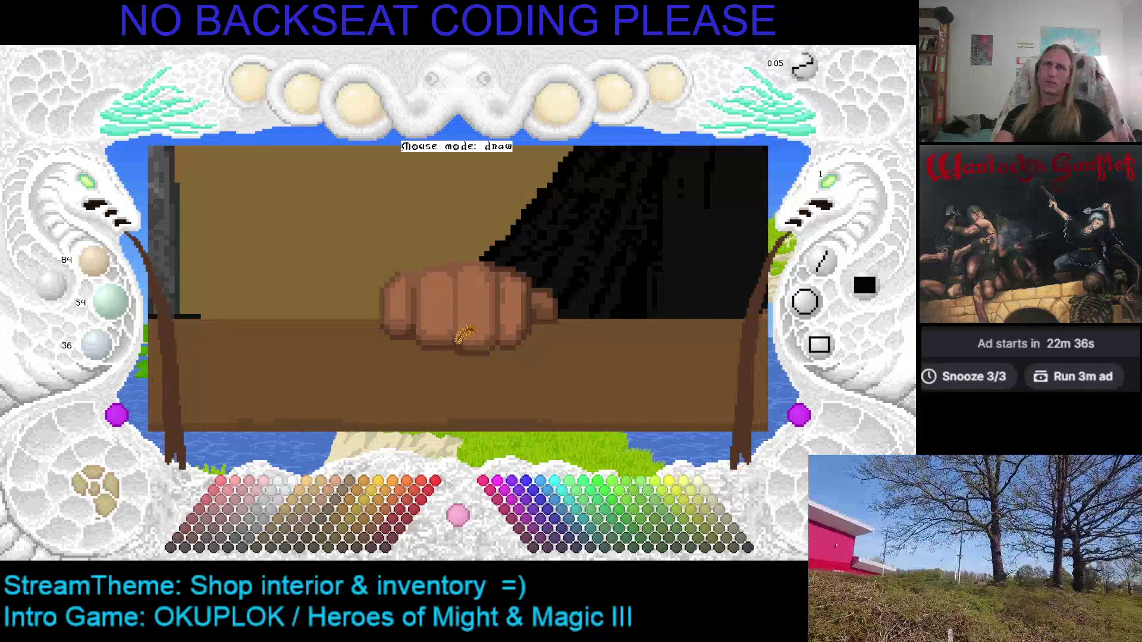
key(c)
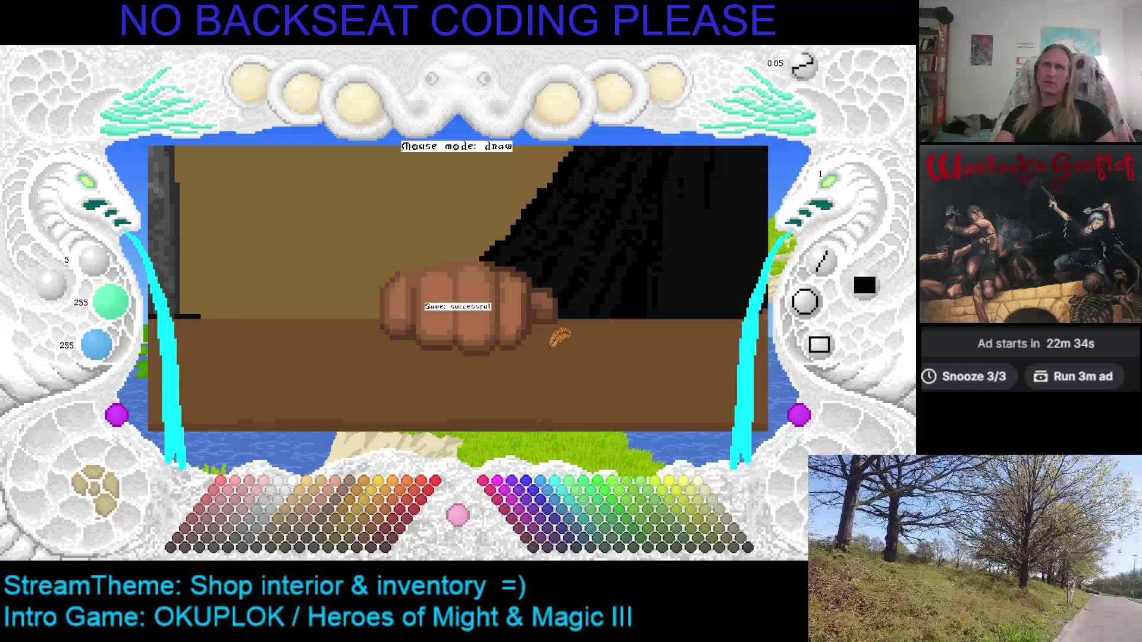
key(Up)
key(Right)
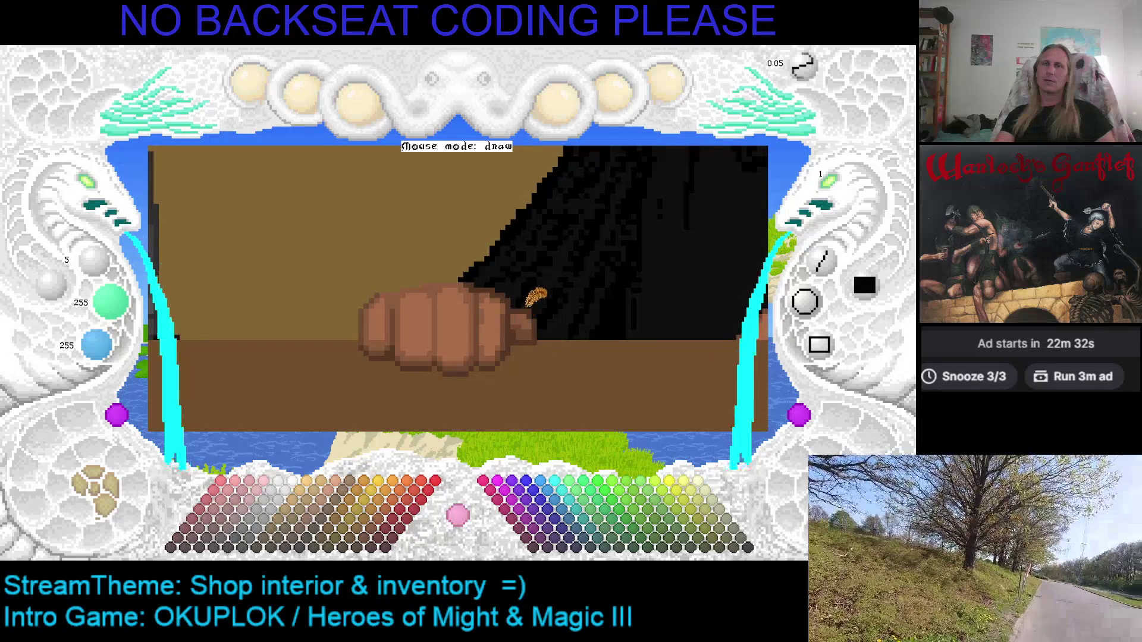
key(Right)
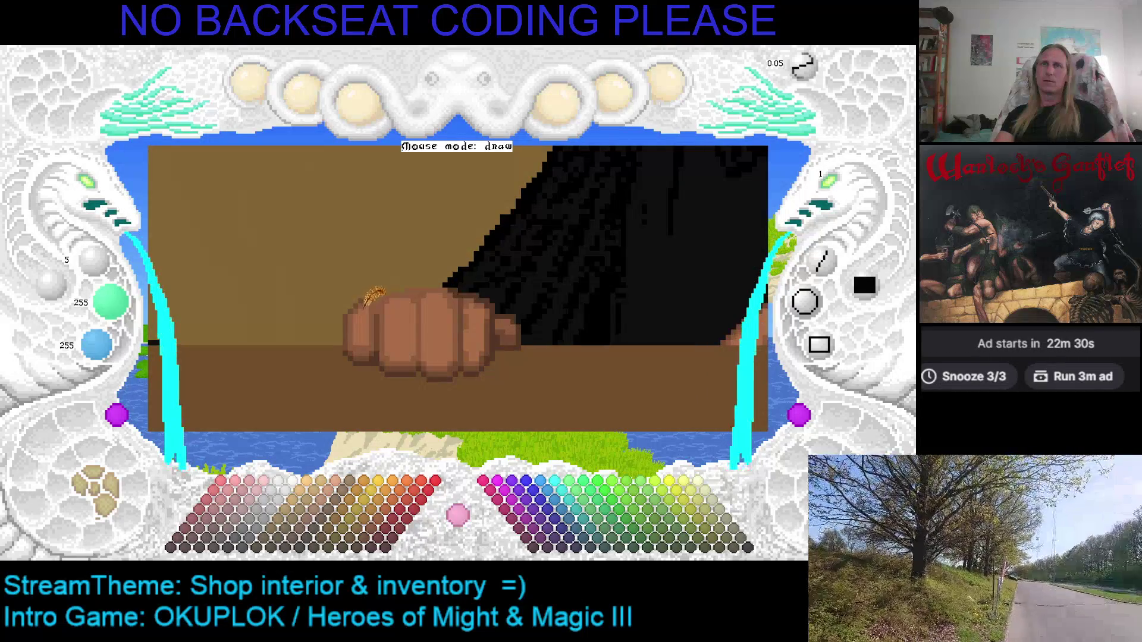
right_click(365, 302)
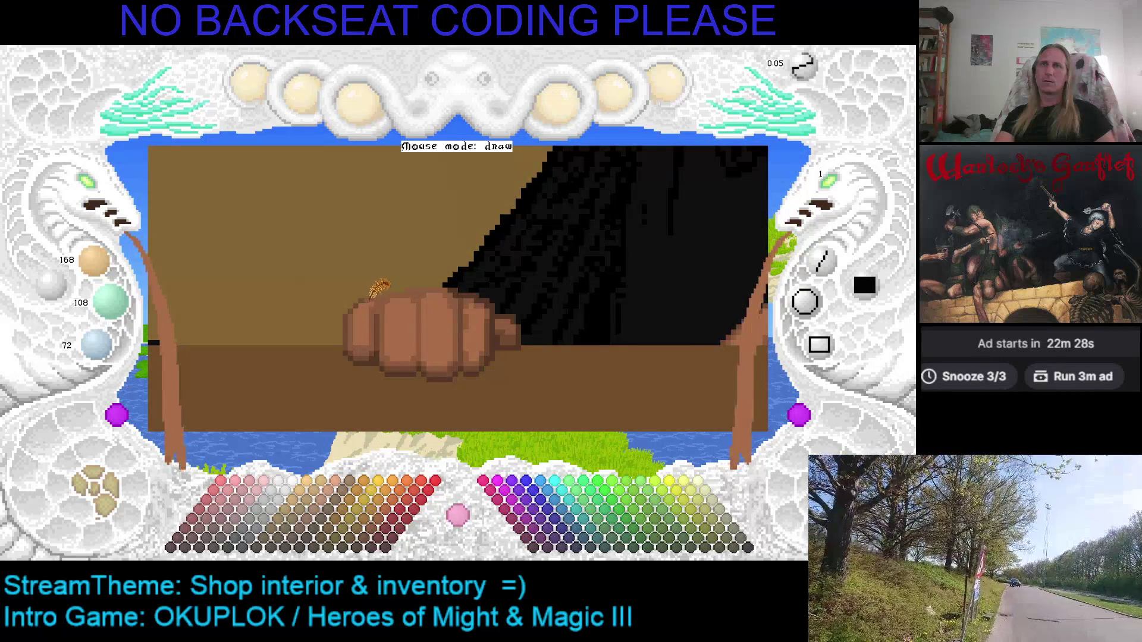
right_click(360, 298)
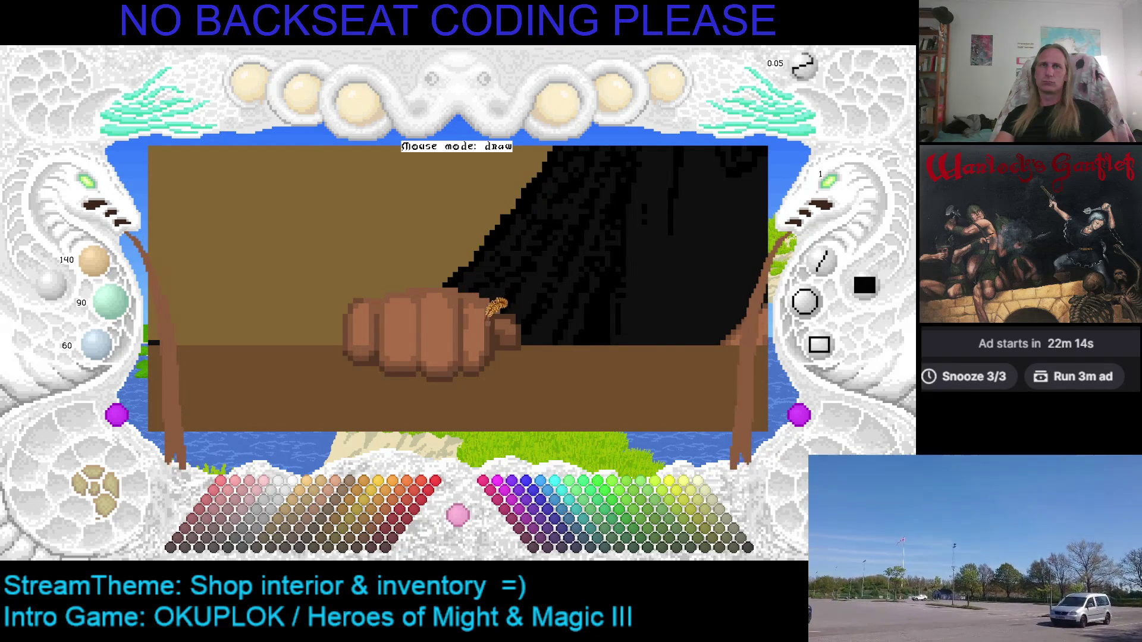
scroll(500, 304, down, 1)
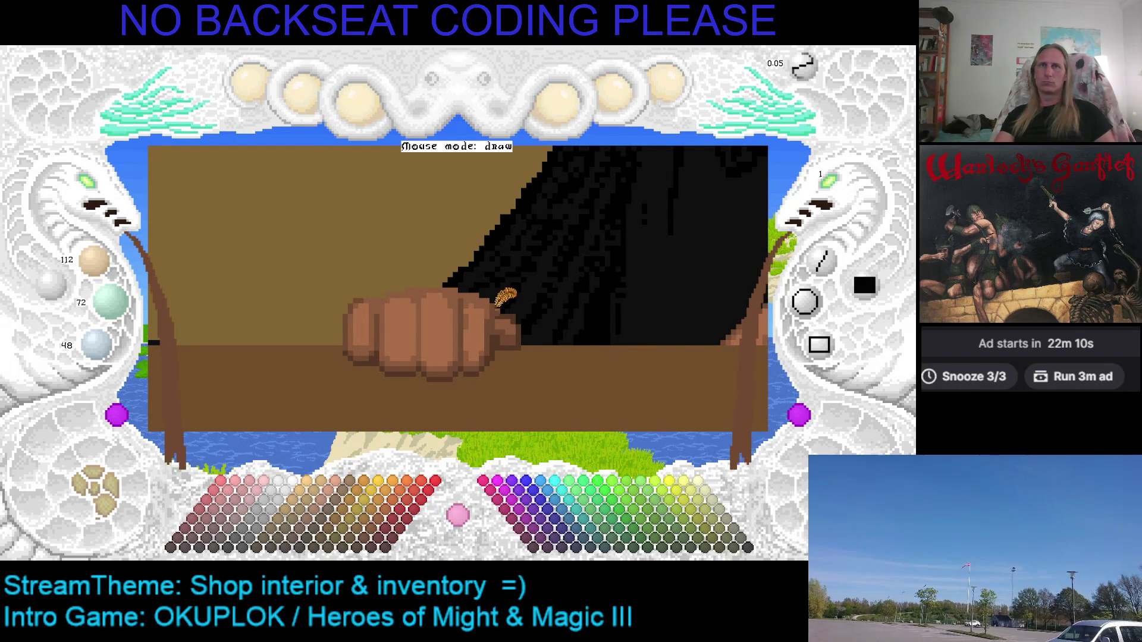
scroll(500, 303, up, 1)
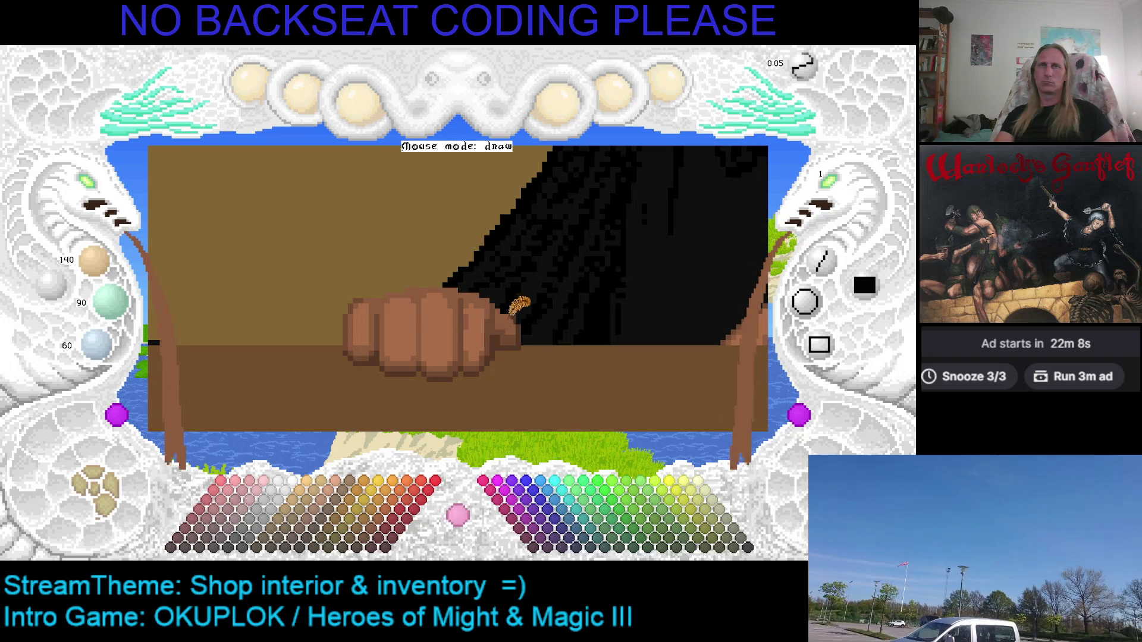
Pan to the fist on the counter and sample brown 168/108/72 from it.
scroll(476, 311, up, 1)
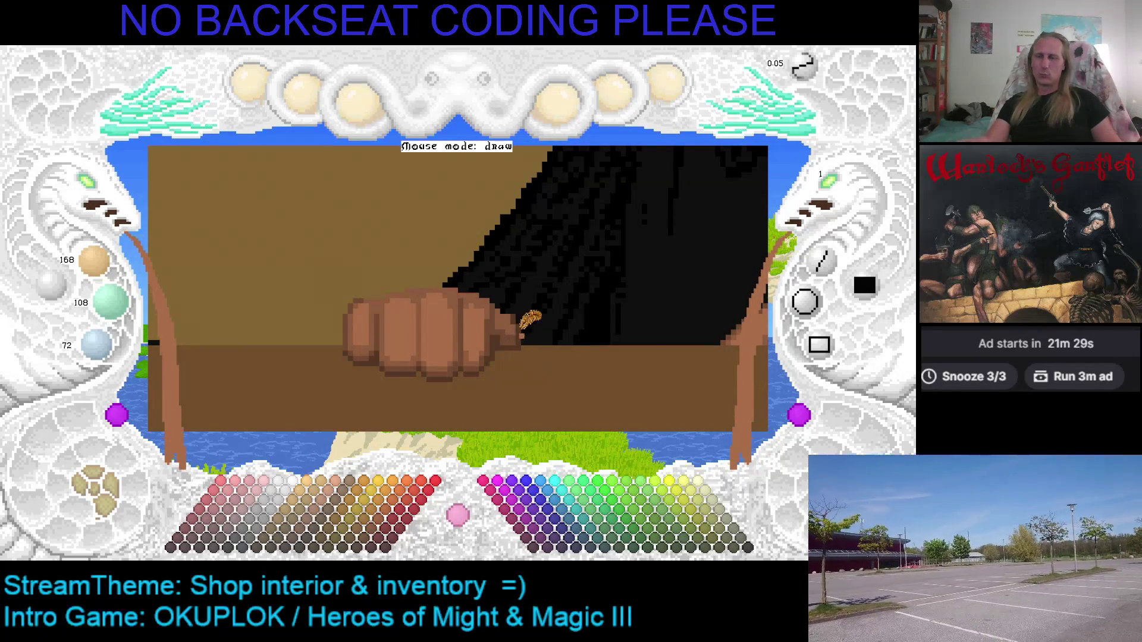
key(Left)
key(Down)
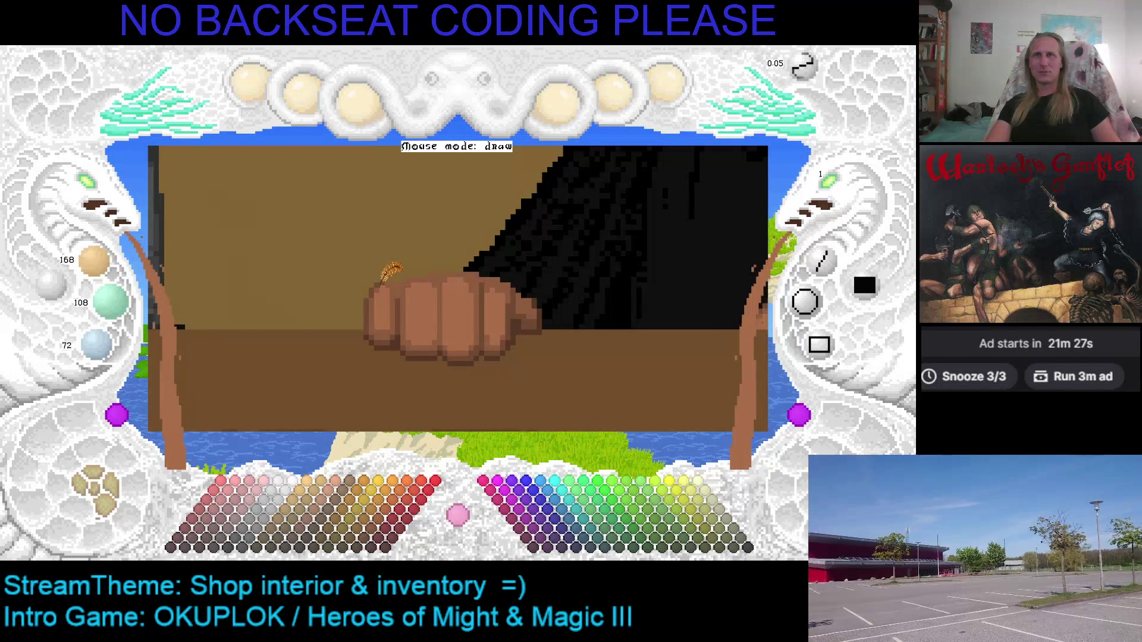
right_click(384, 281)
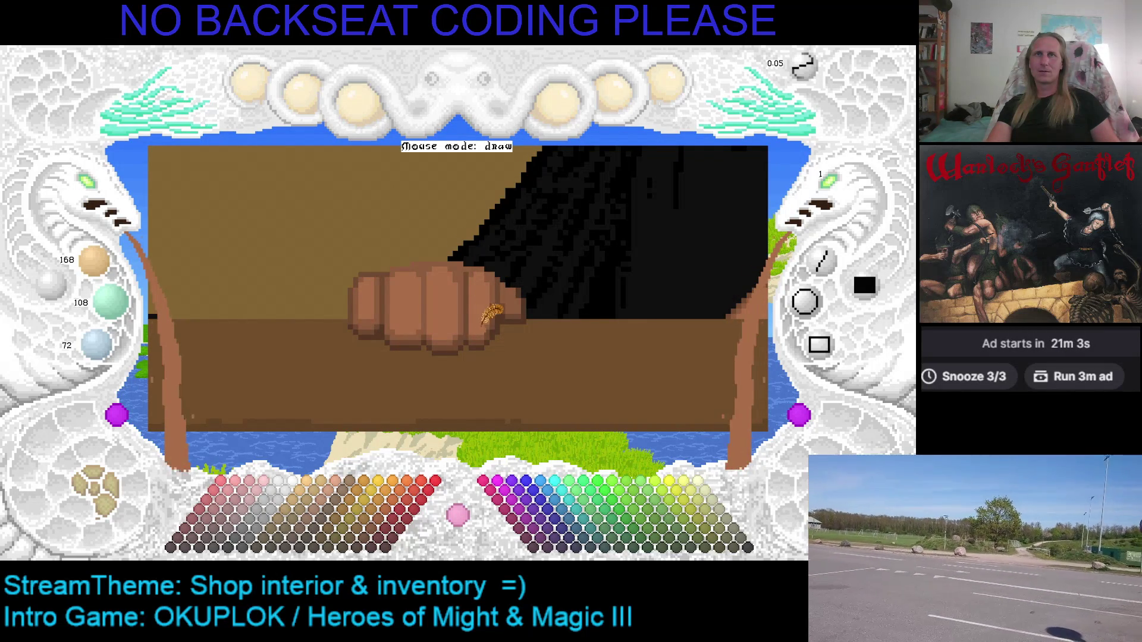
Save the picture and sample the dark and mid browns from the fist.
key(ctrl+s)
key(c)
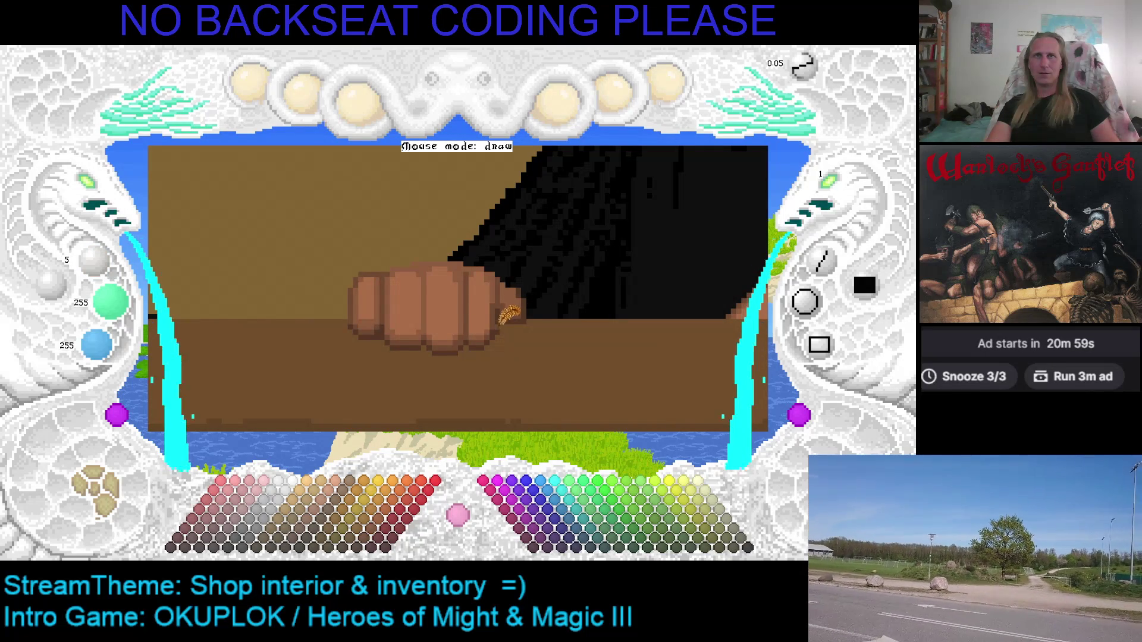
click(511, 327)
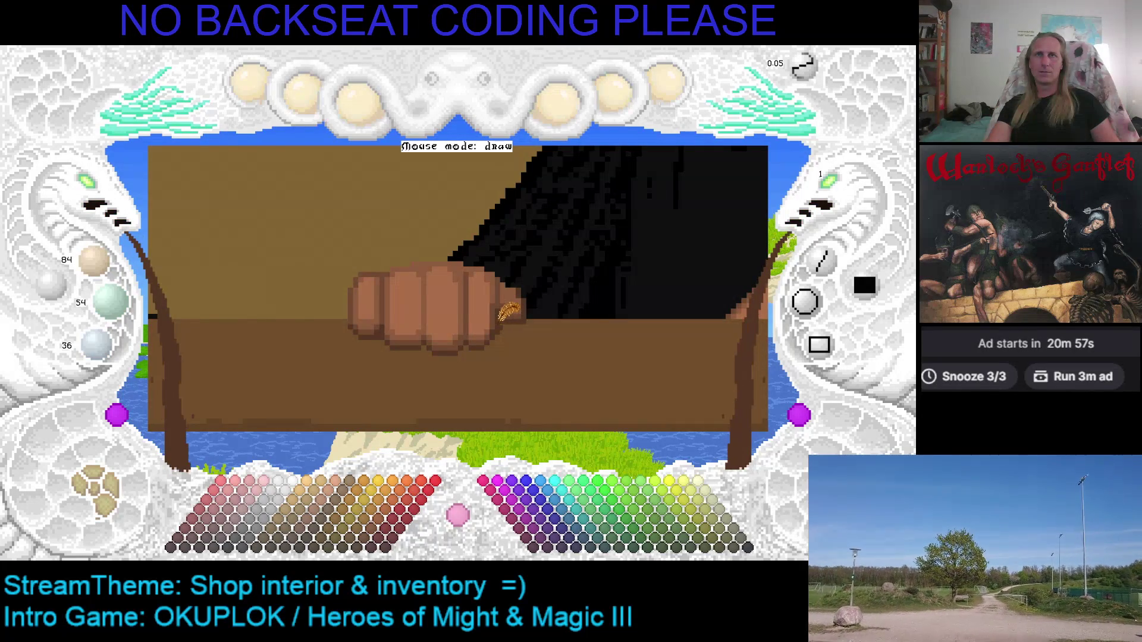
key(c)
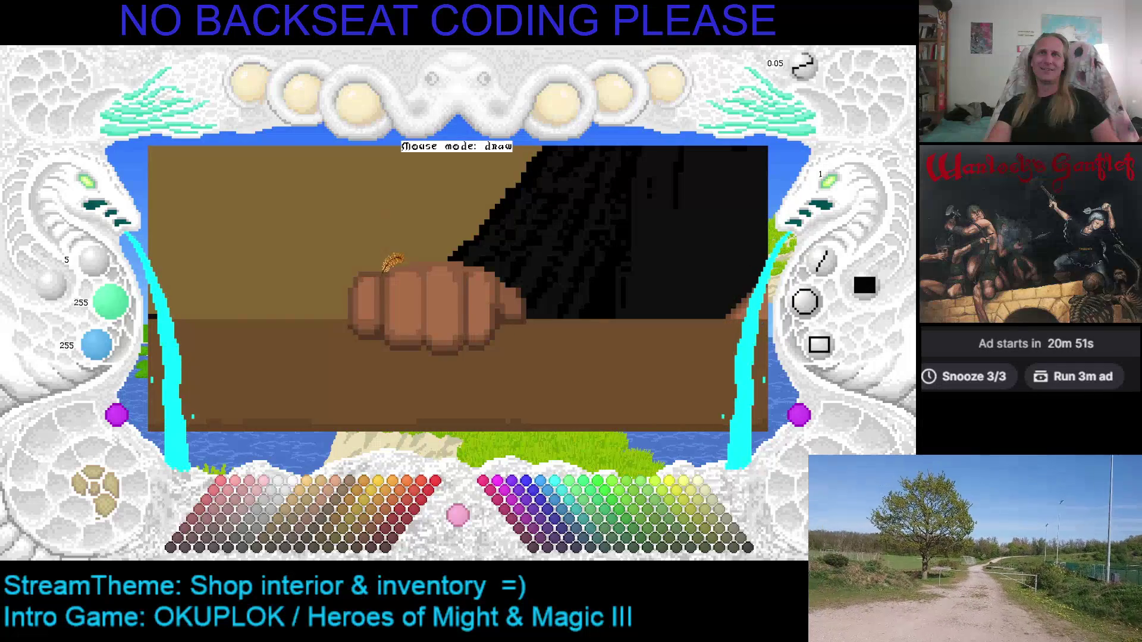
click(388, 268)
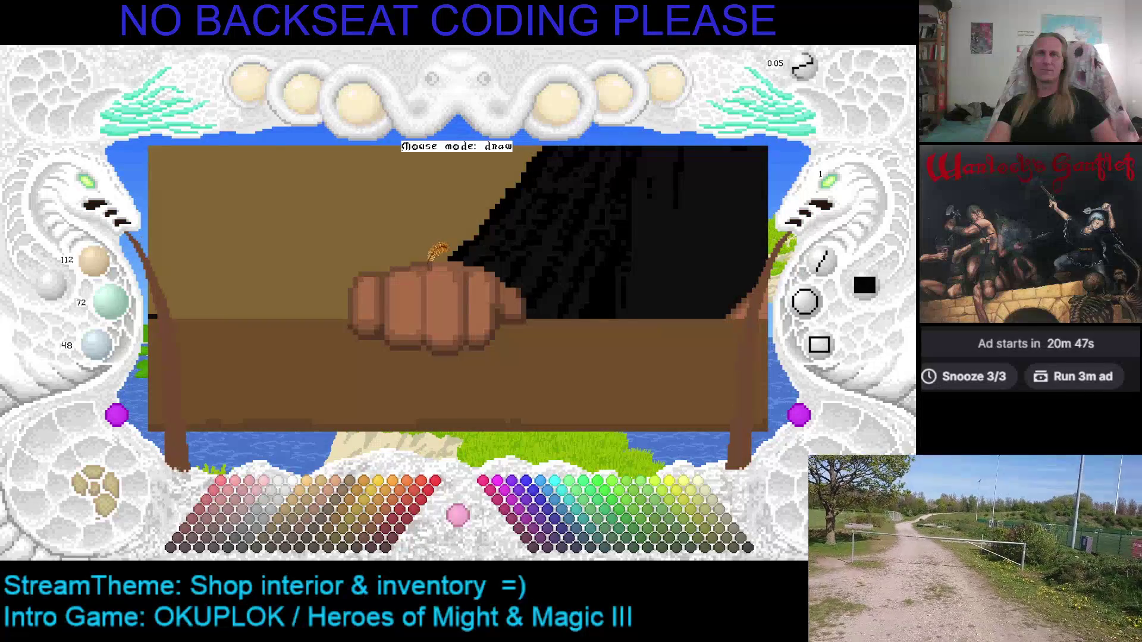
Undo a stroke, sample the fist's tan and browns, pick black 15/15/15, and save.
key(ctrl+z)
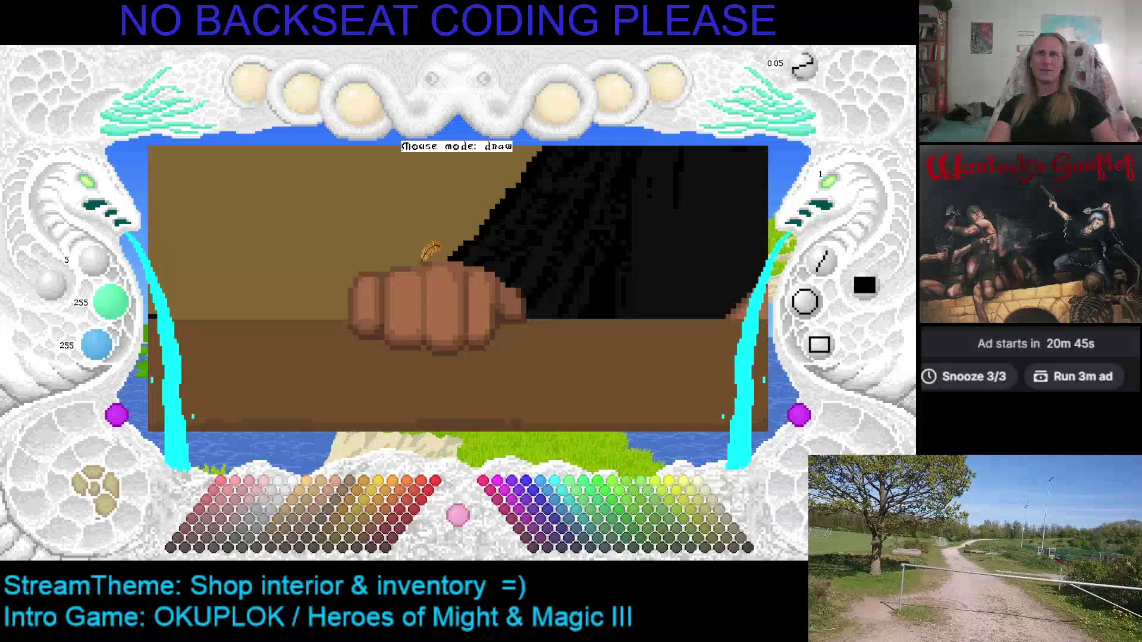
right_click(418, 267)
right_click(407, 272)
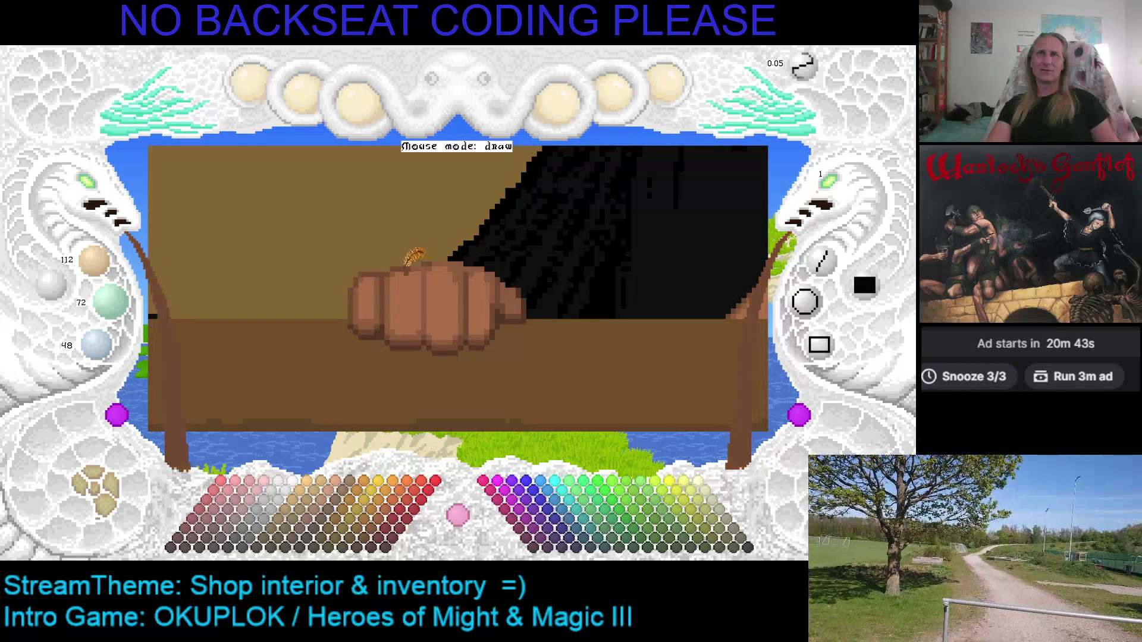
right_click(420, 268)
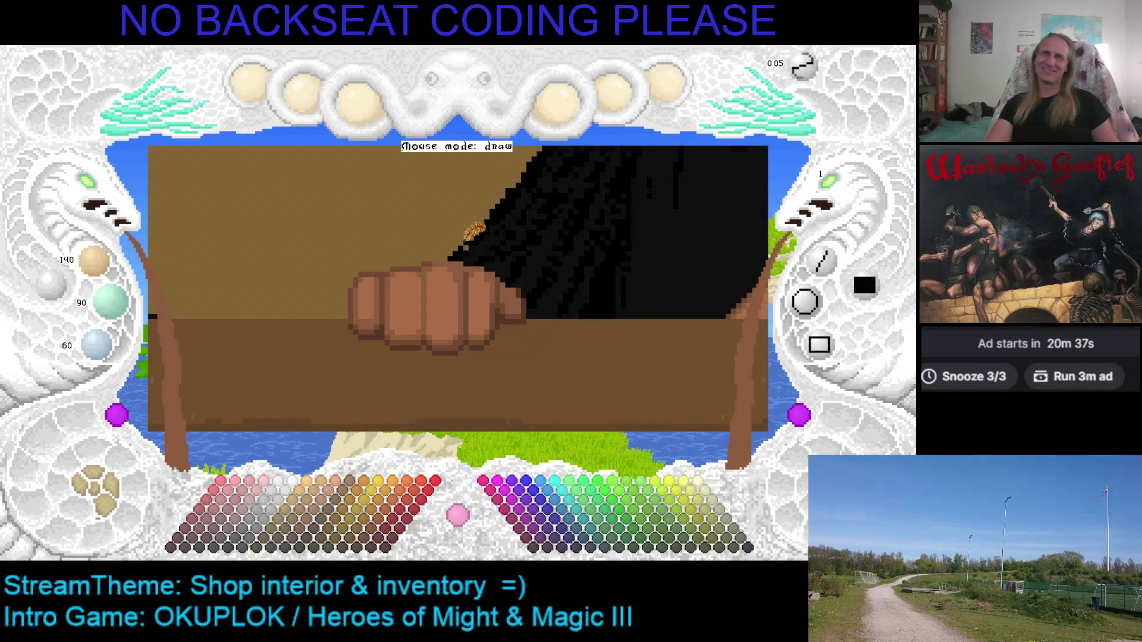
right_click(466, 249)
key(ctrl+s)
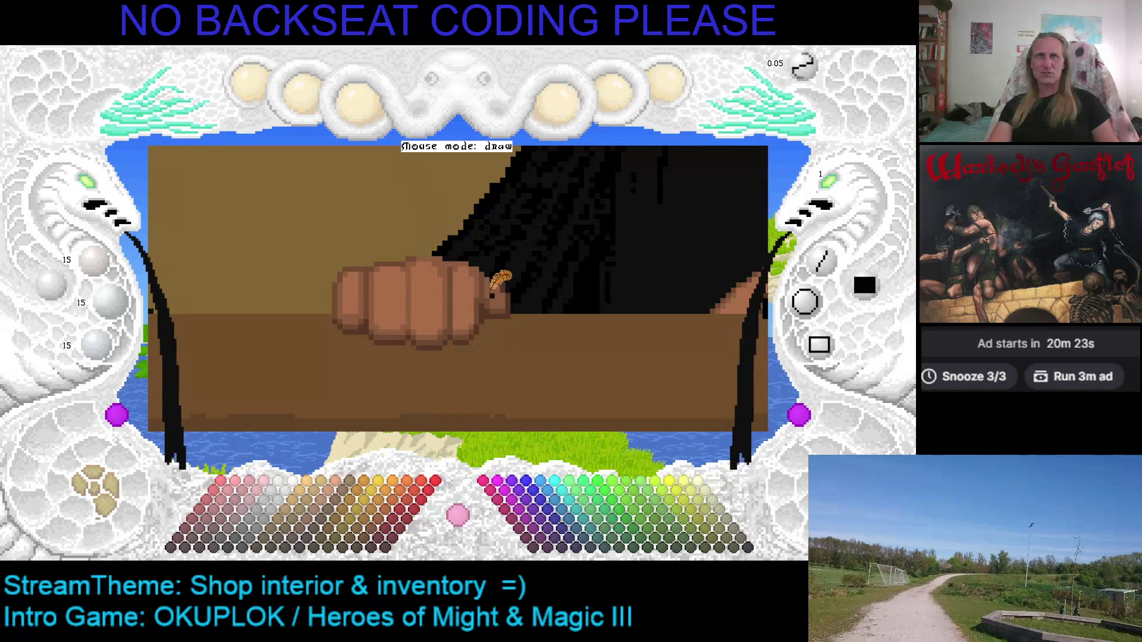
Touch up the fist with its light and darker browns, then switch away from the paint program.
right_click(480, 273)
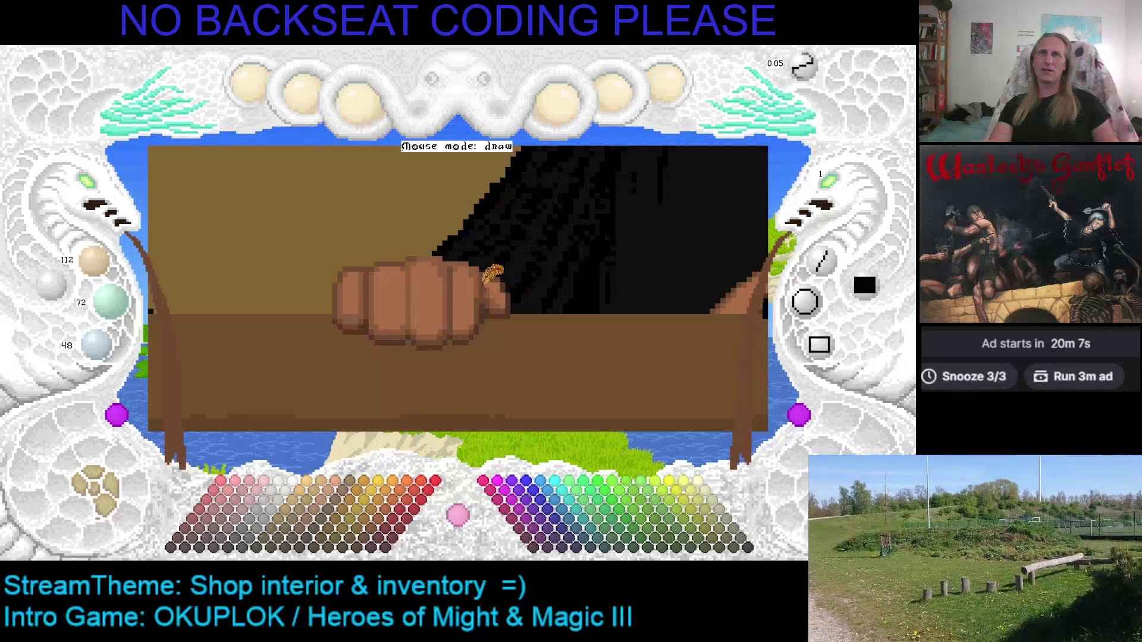
scroll(491, 280, up, 2)
scroll(496, 294, up, 1)
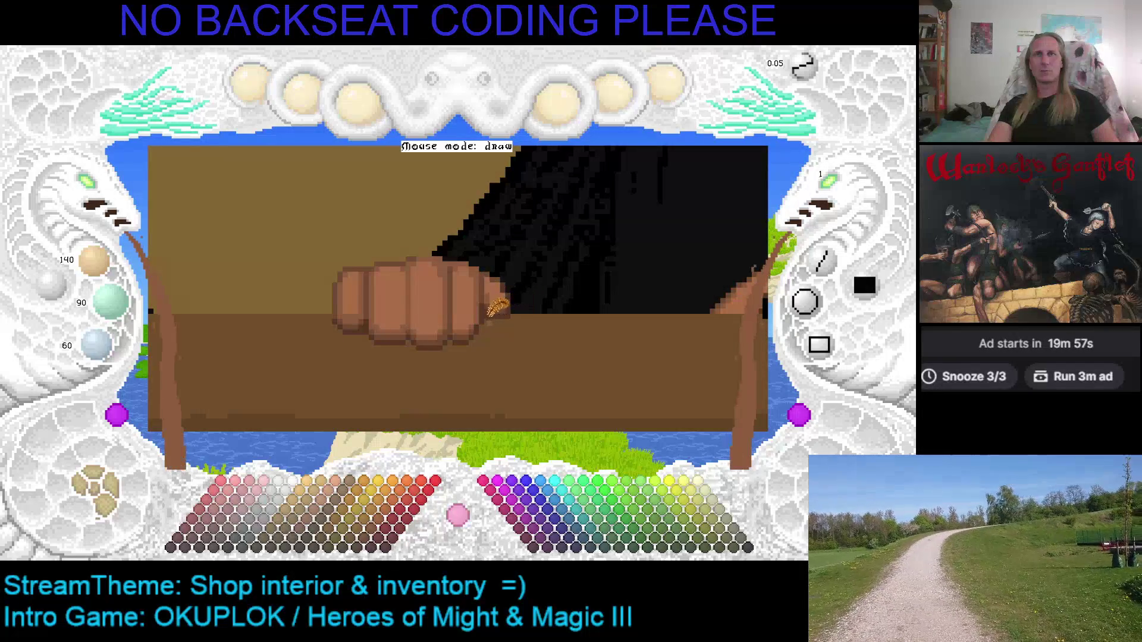
right_click(476, 323)
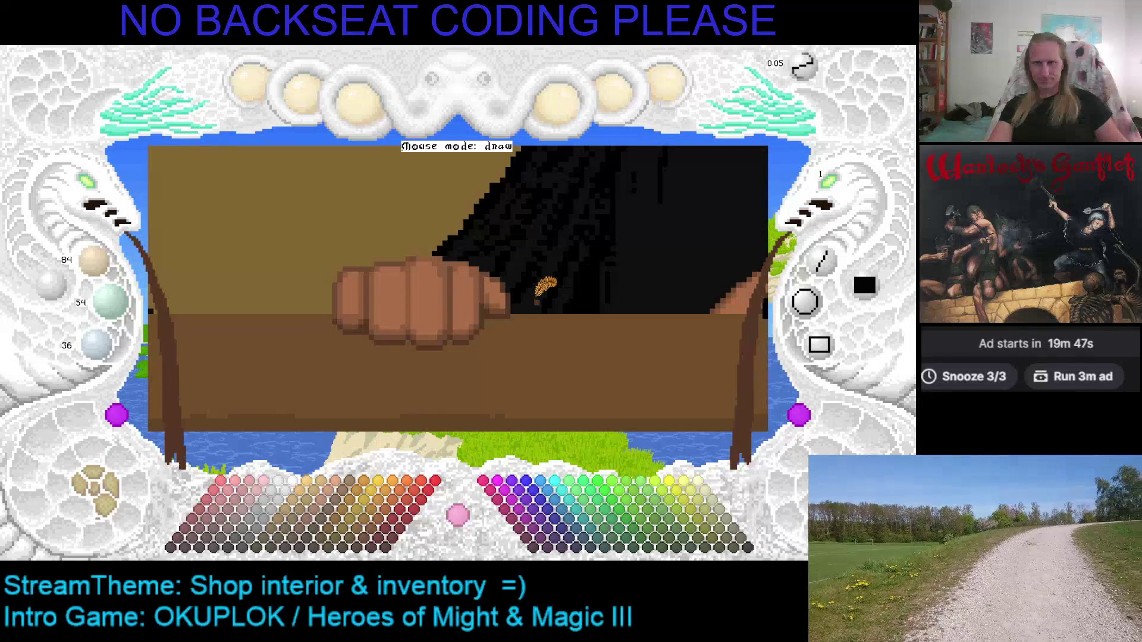
key(Escape)
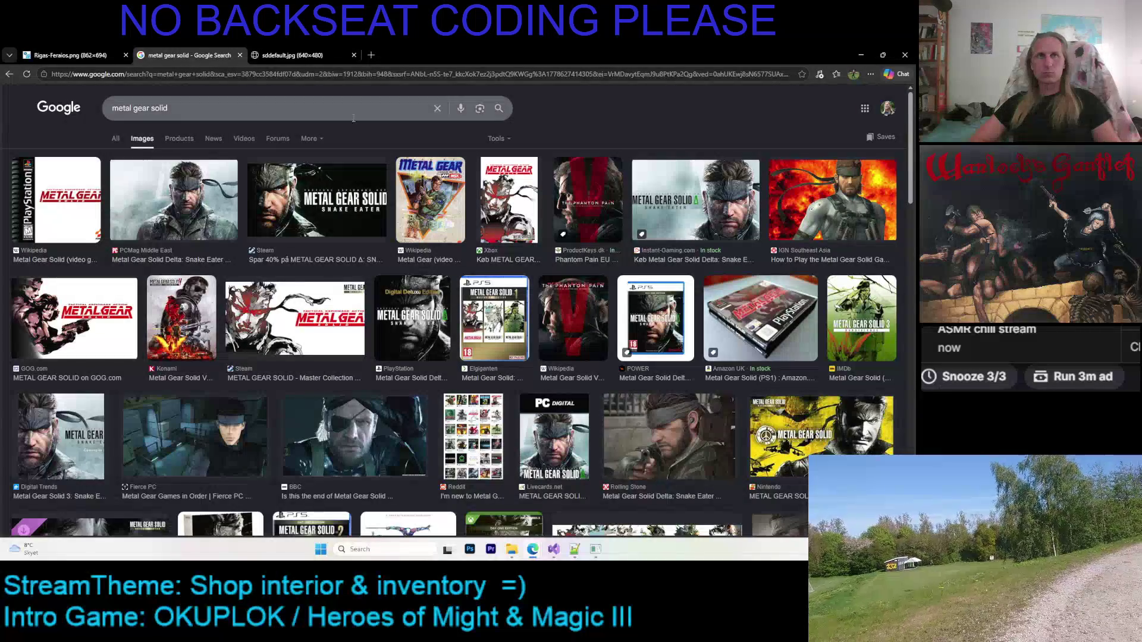
Preview a Metal Gear Solid image, then search Google Images for 'metal gear'.
click(95, 191)
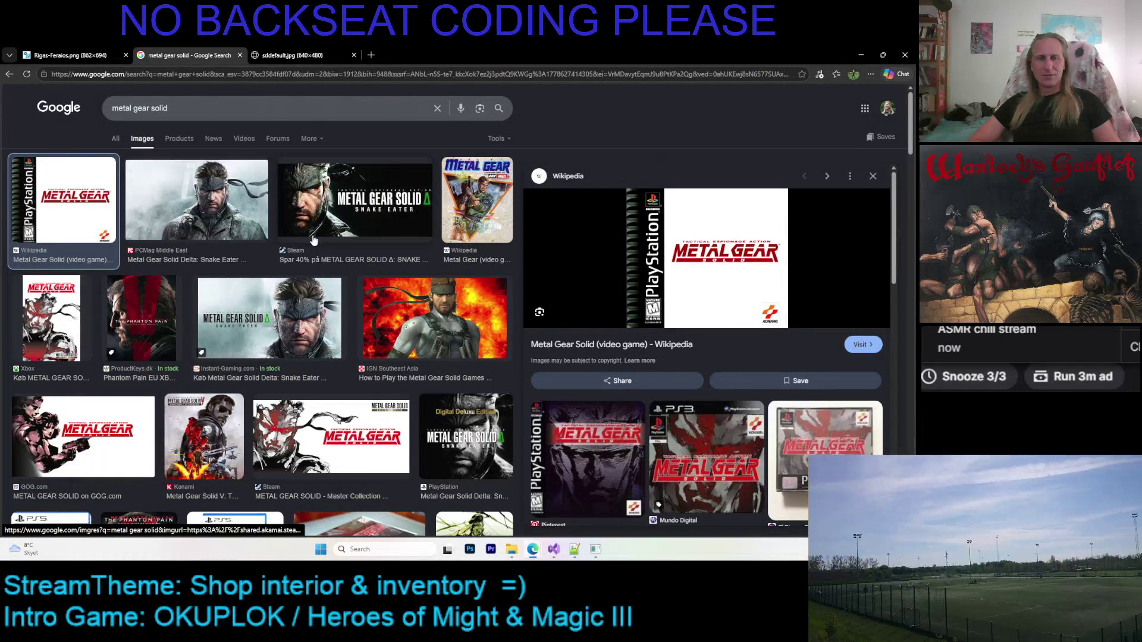
scroll(268, 190, down, 1)
scroll(250, 155, up, 1)
triple_click(221, 111)
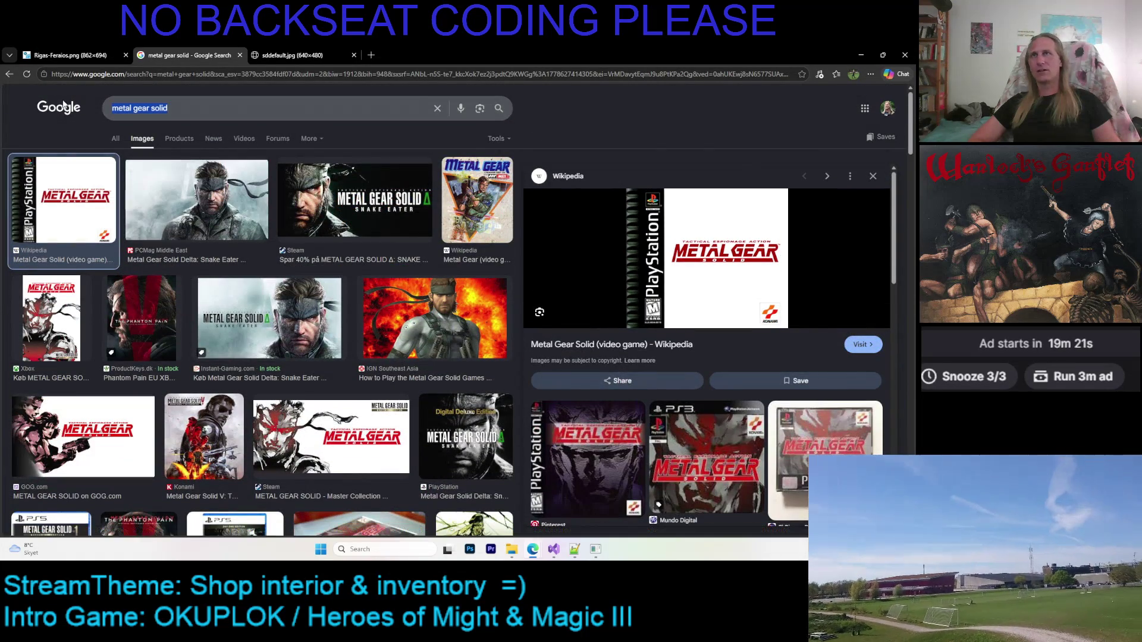
text(metal gear)
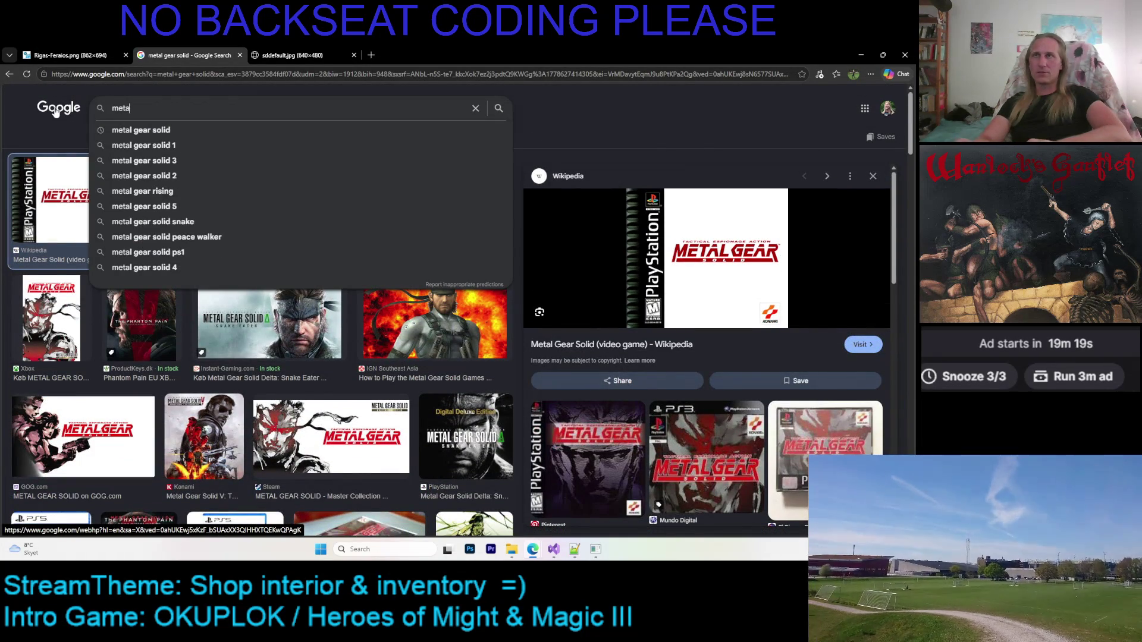
key(Return)
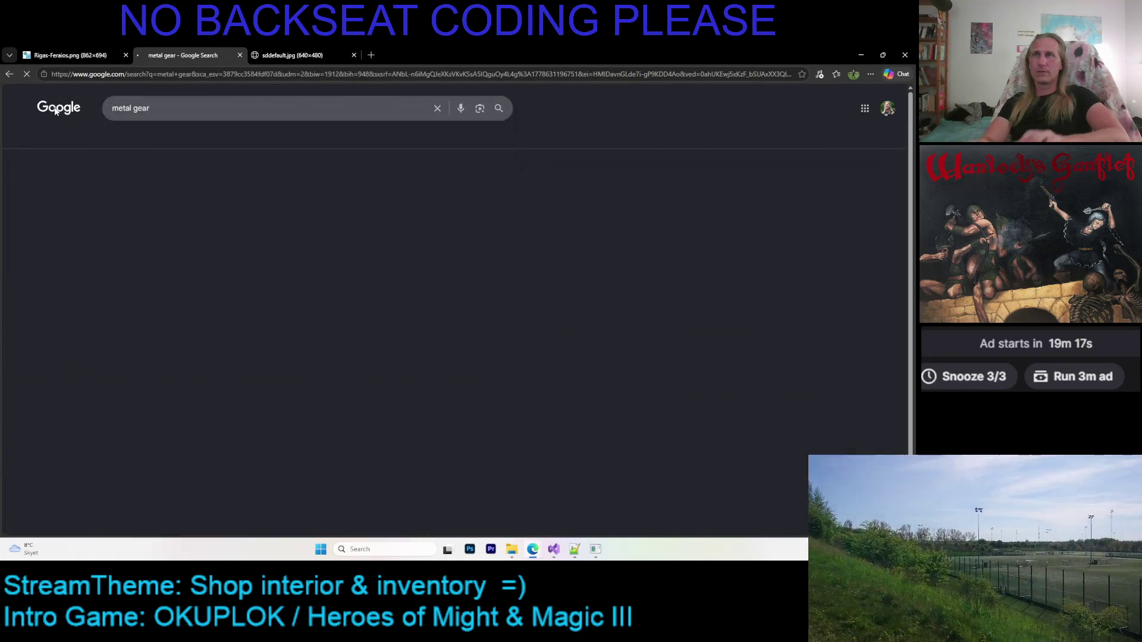
Preview a Metal Gear result and refine the query to 'metal gear 1'.
click(71, 230)
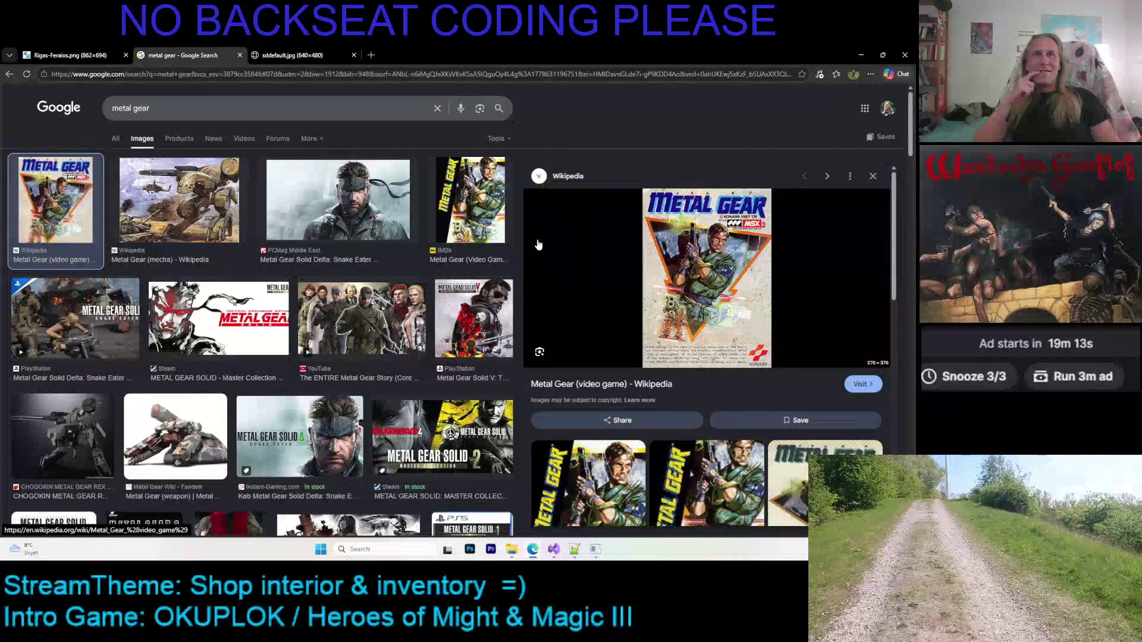
scroll(178, 238, down, 2)
scroll(155, 159, up, 2)
click(175, 112)
text(1)
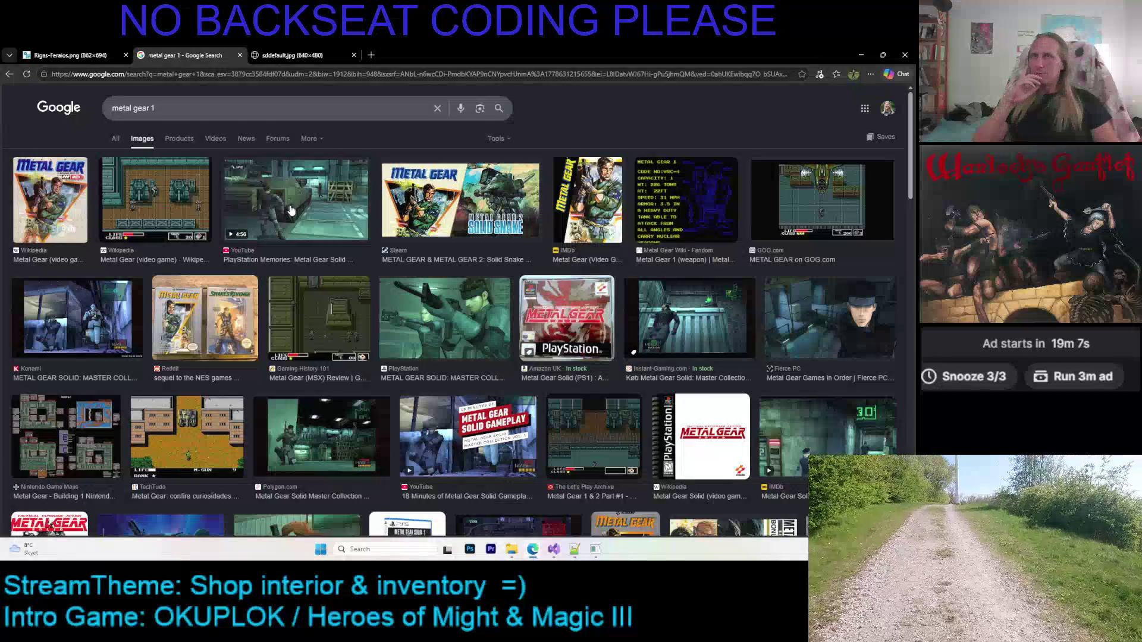
Browse NES Metal Gear screenshots from Limbo Gamer, PixlBit, Reddit and Wikipedia, then minimise the browser.
click(209, 202)
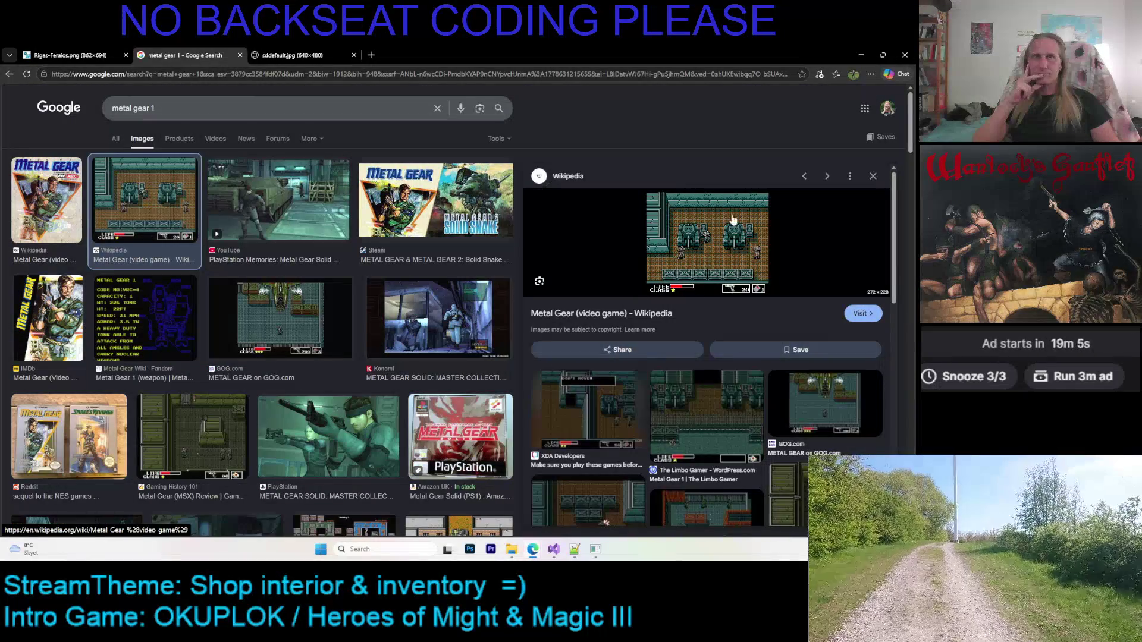
click(667, 411)
scroll(667, 329, down, 1)
scroll(667, 329, down, 5)
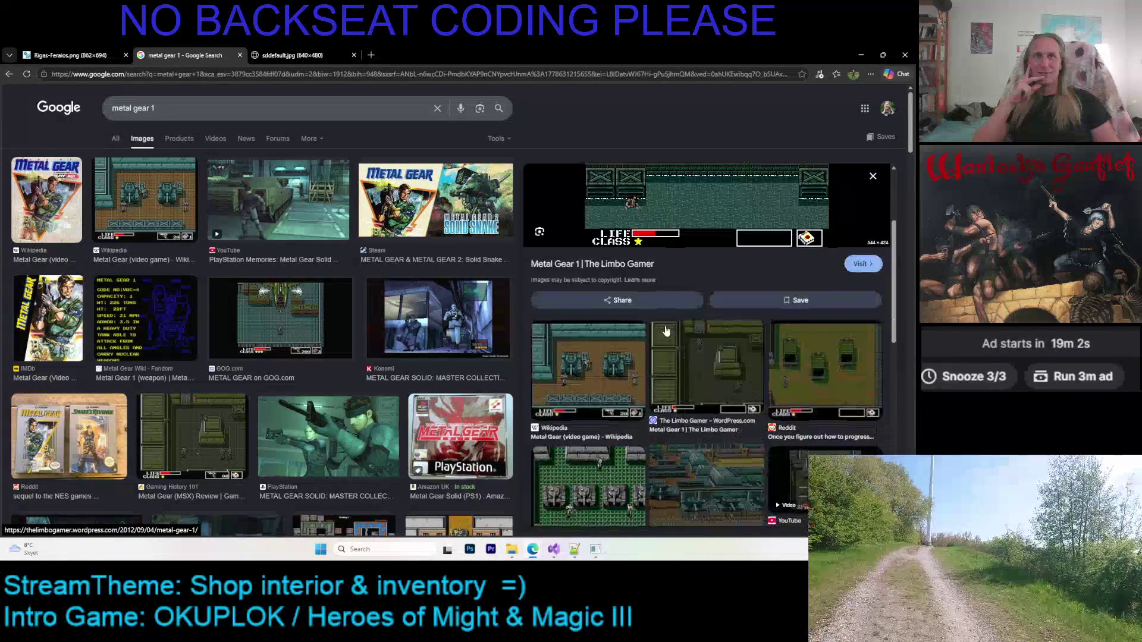
click(702, 291)
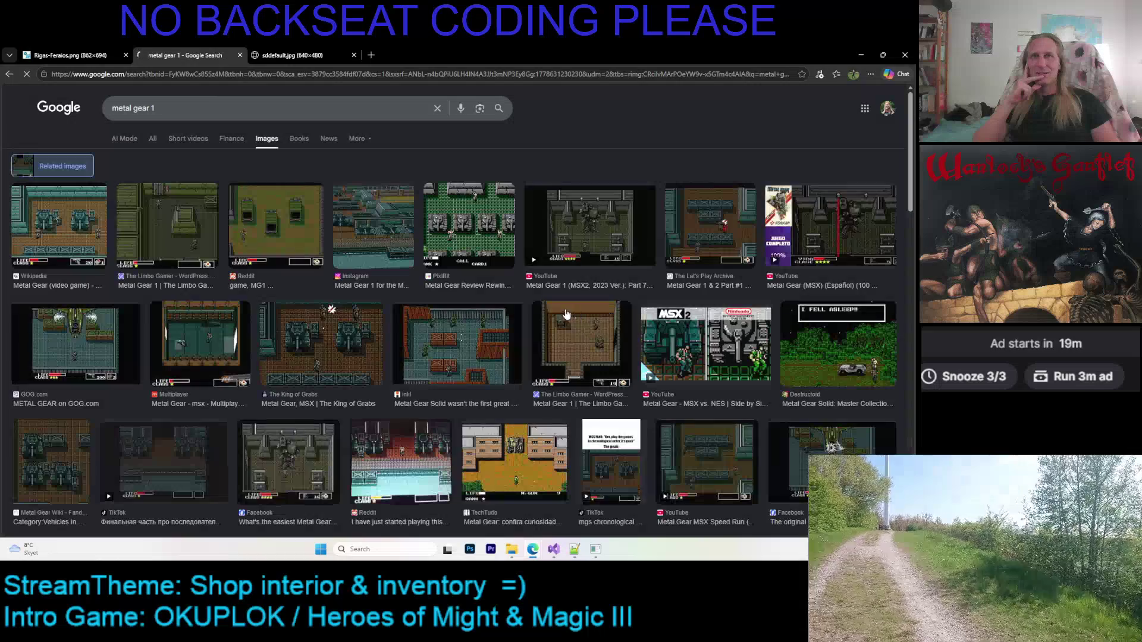
click(437, 241)
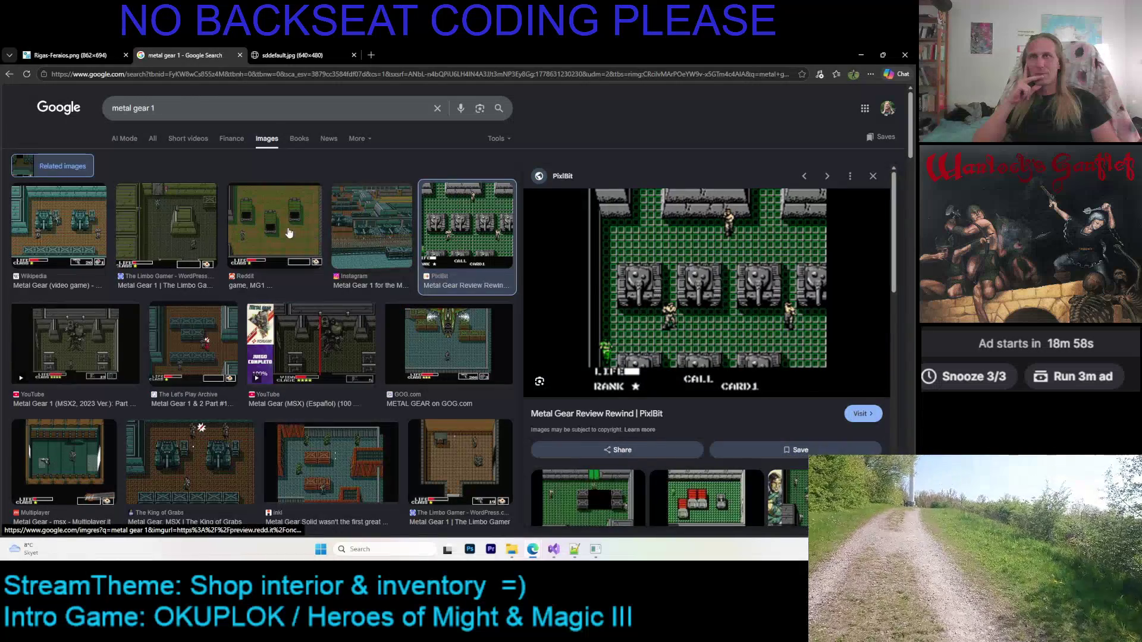
click(294, 206)
click(68, 225)
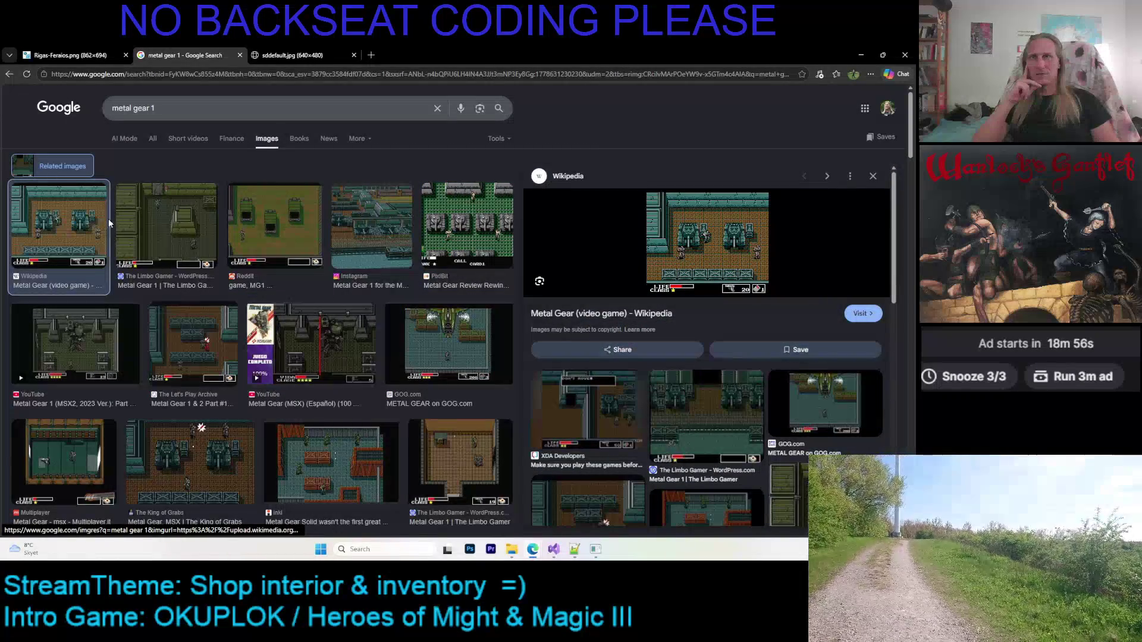
click(134, 218)
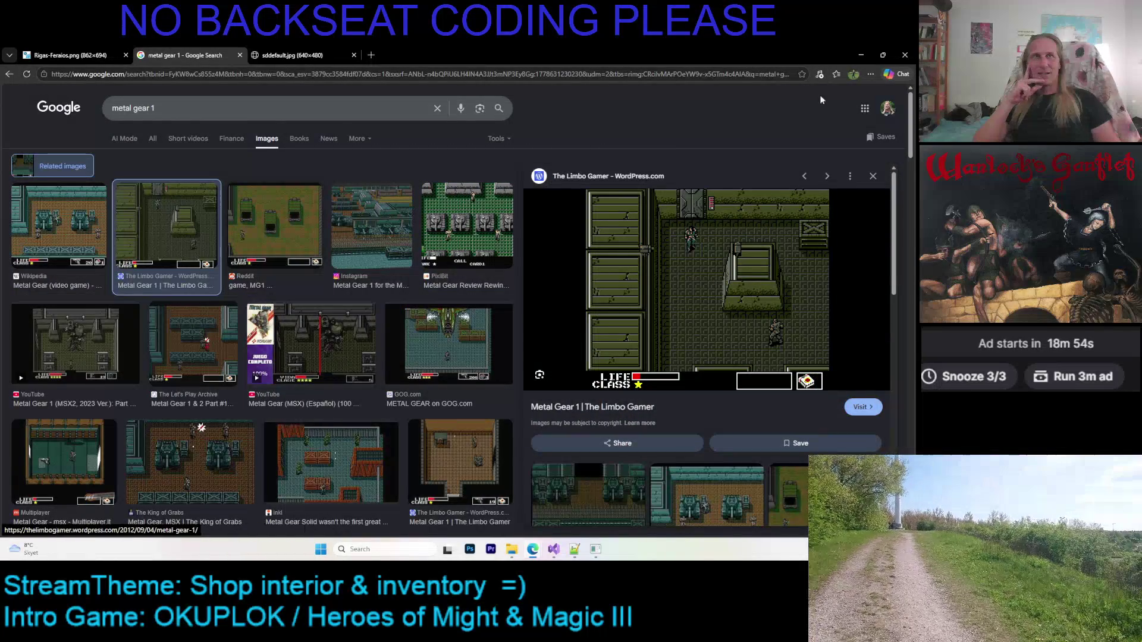
click(861, 54)
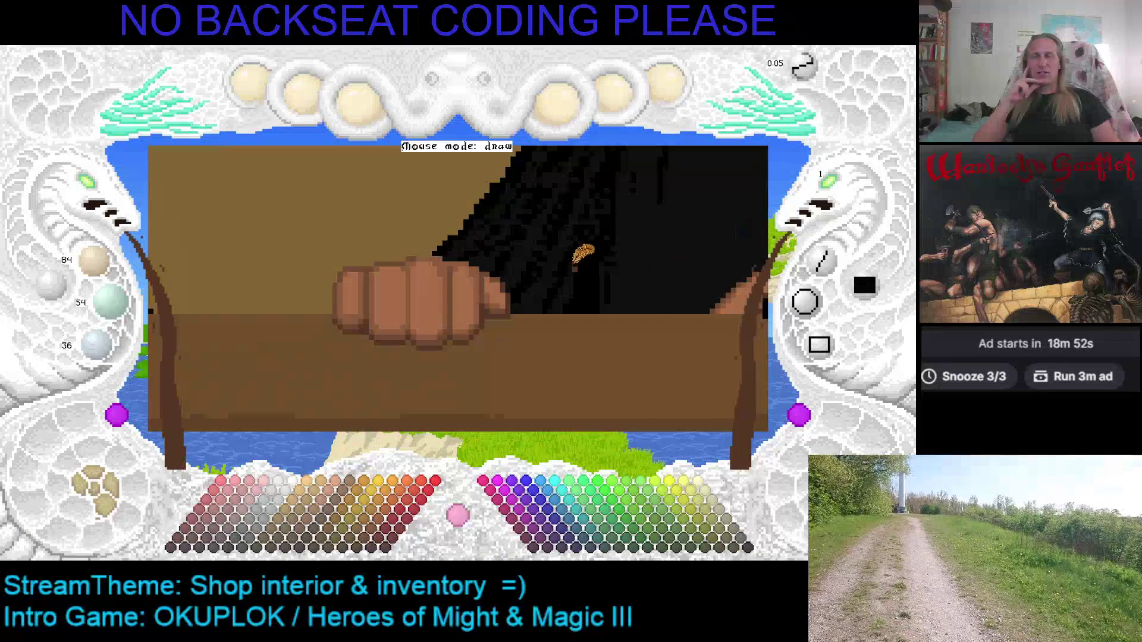
Zoom the canvas out and then back in close on the shopkeeper's fist.
scroll(576, 313, up, 3)
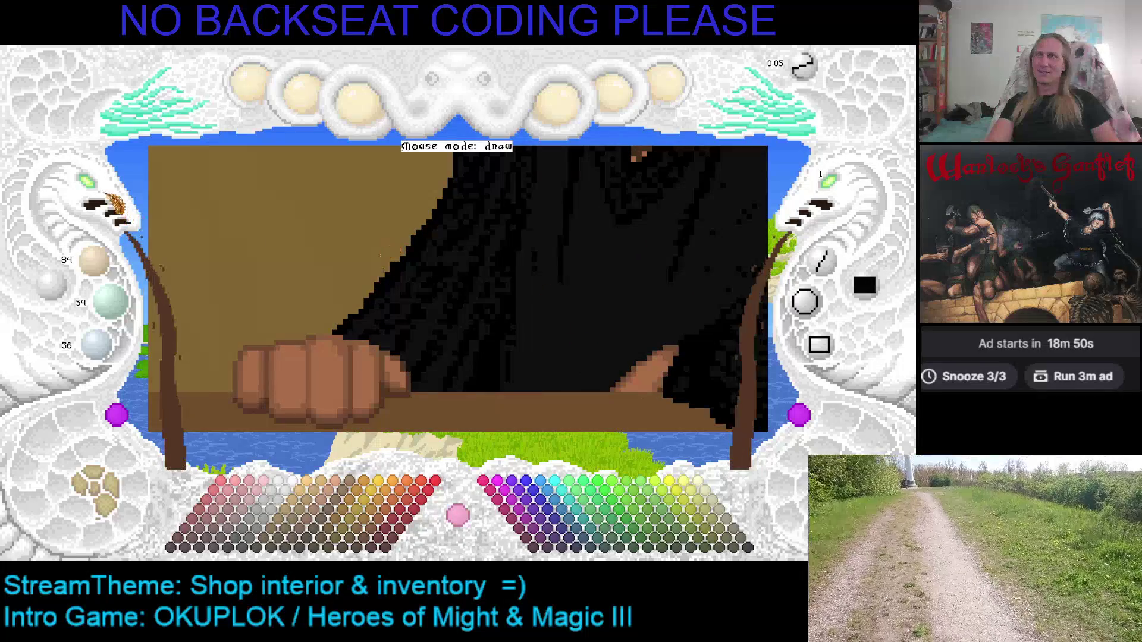
scroll(98, 200, down, 2)
scroll(100, 189, up, 2)
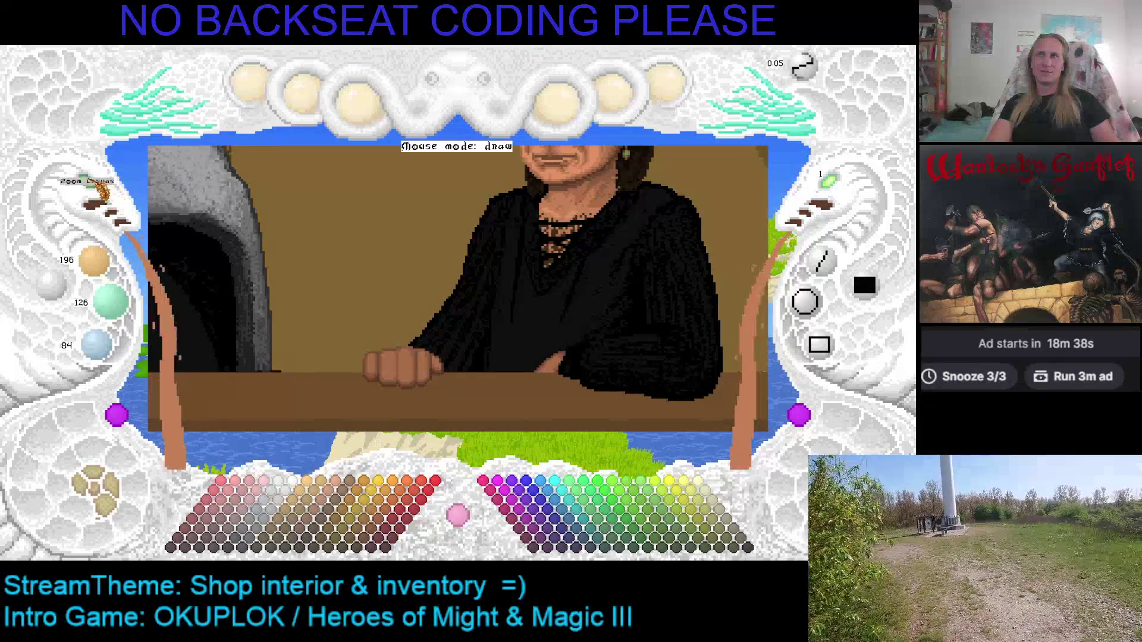
scroll(497, 304, up, 3)
scroll(495, 304, down, 2)
scroll(531, 190, up, 2)
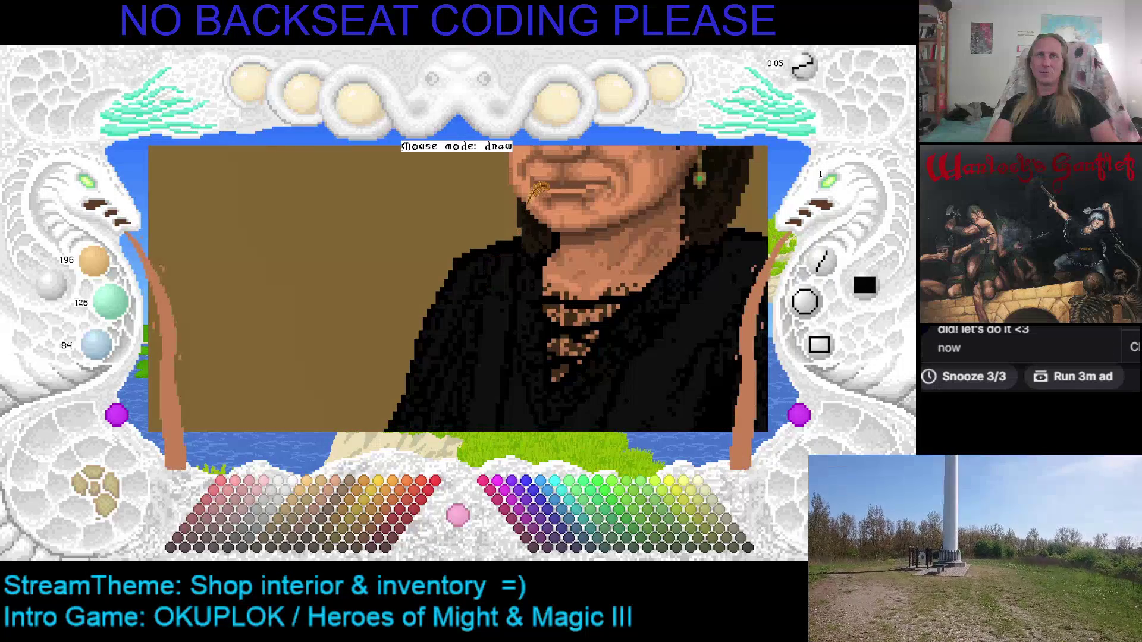
scroll(535, 203, down, 2)
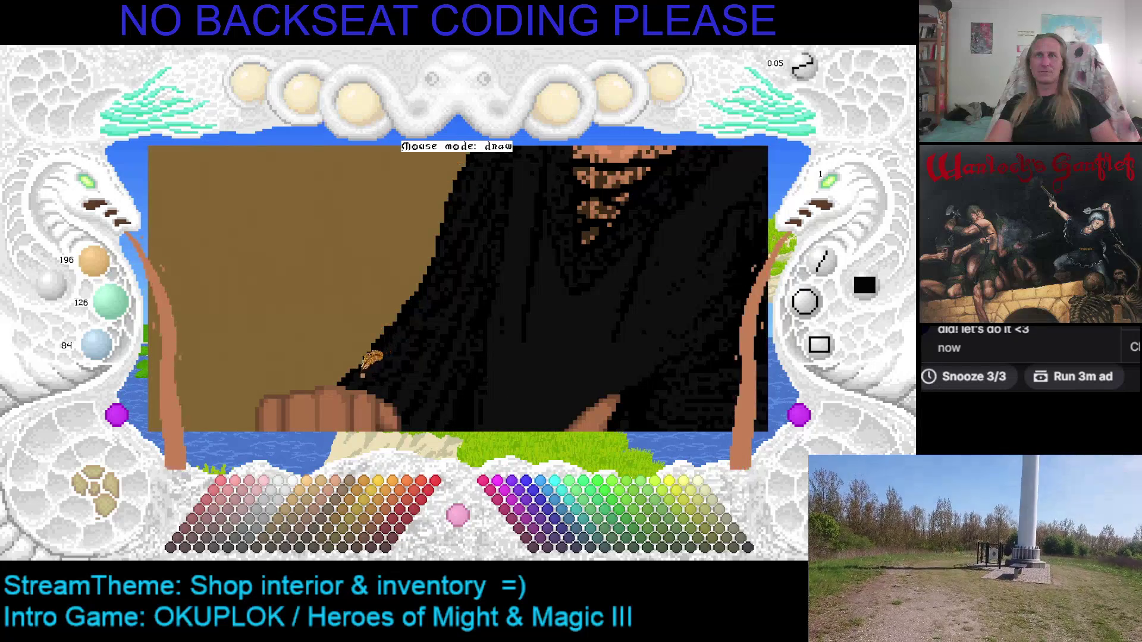
scroll(379, 255, up, 2)
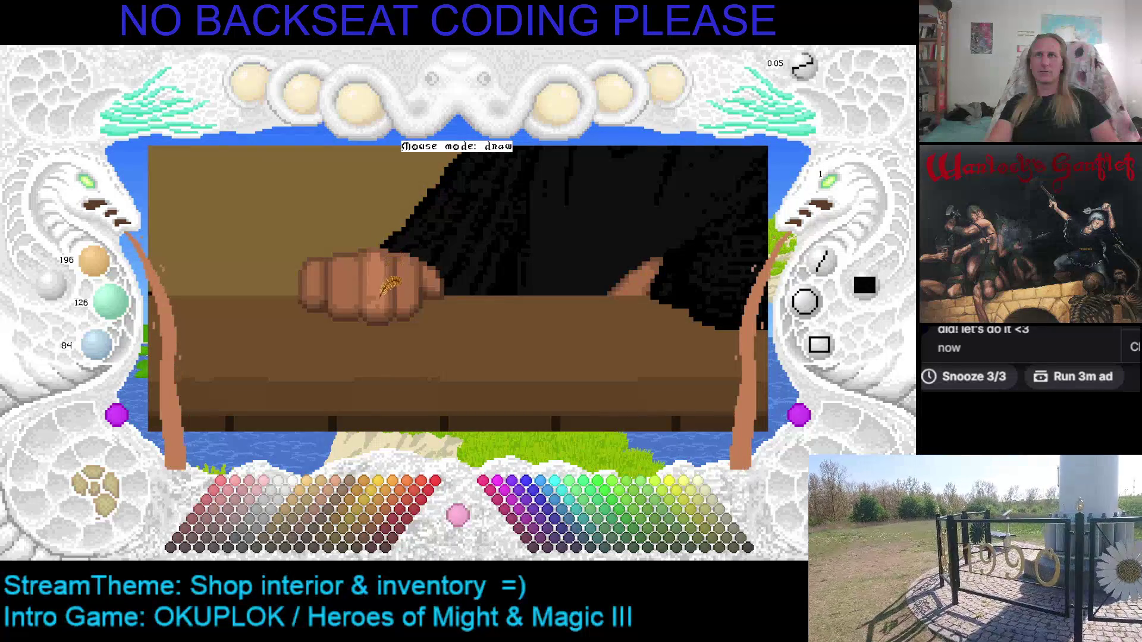
scroll(398, 255, up, 3)
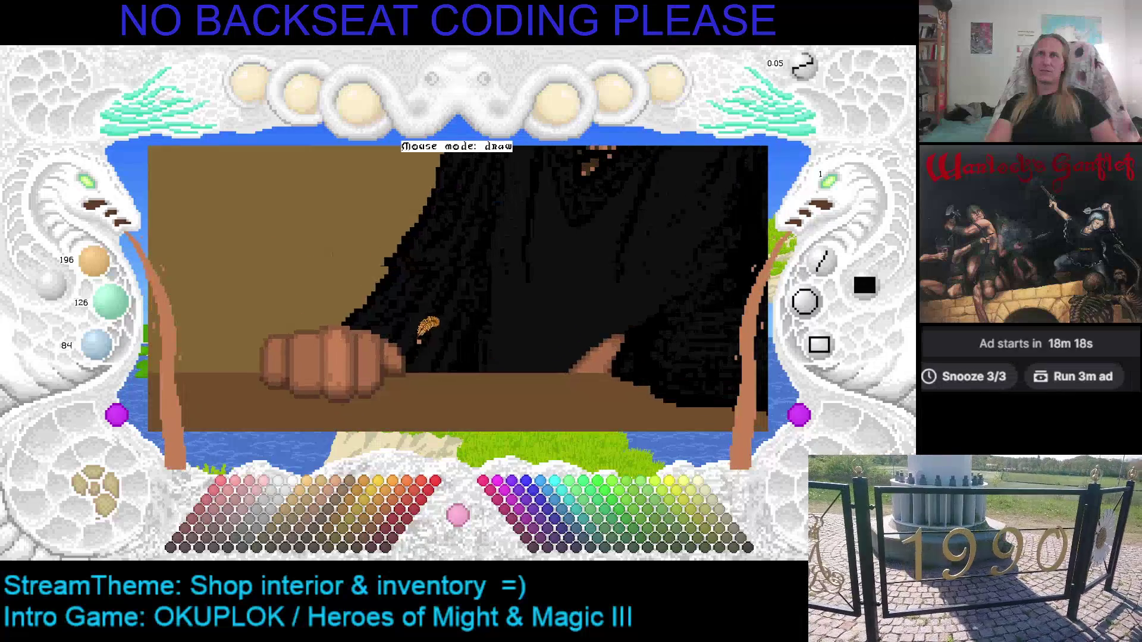
scroll(105, 194, down, 3)
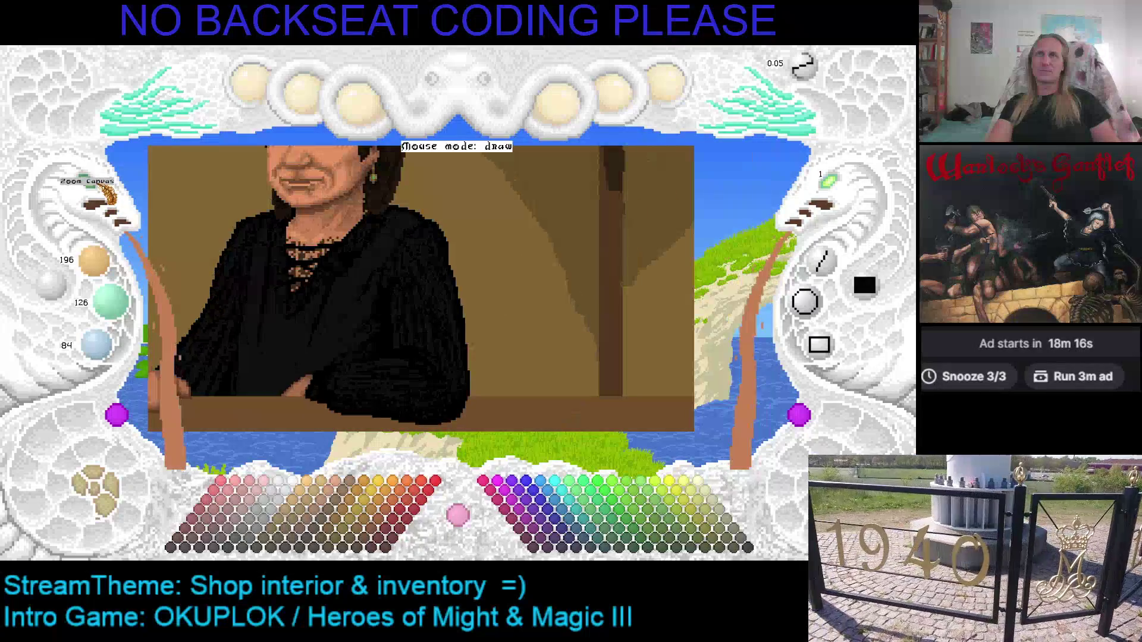
scroll(89, 186, up, 2)
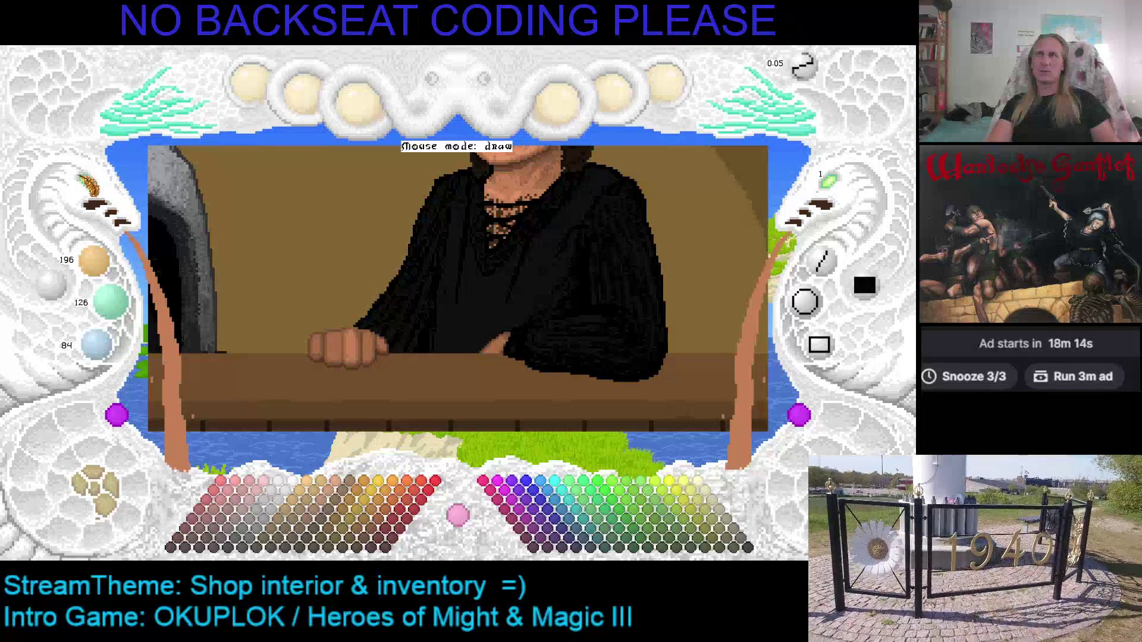
scroll(103, 201, up, 3)
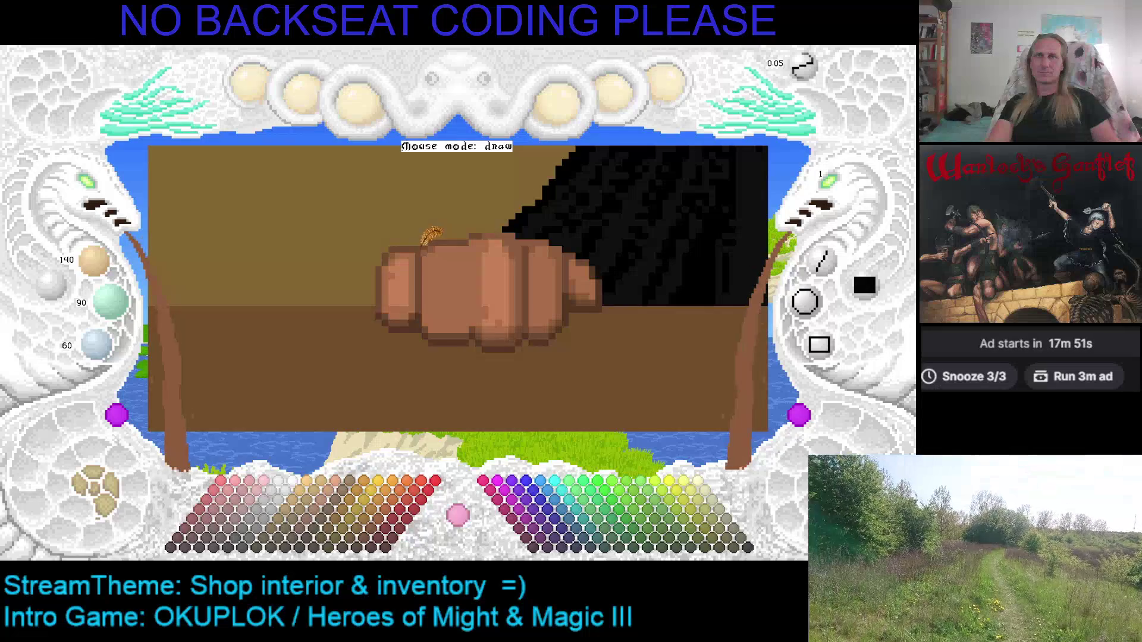
Darken the shading between the fist's fingers and sample two darker browns from the picture.
click(424, 243)
click(424, 243)
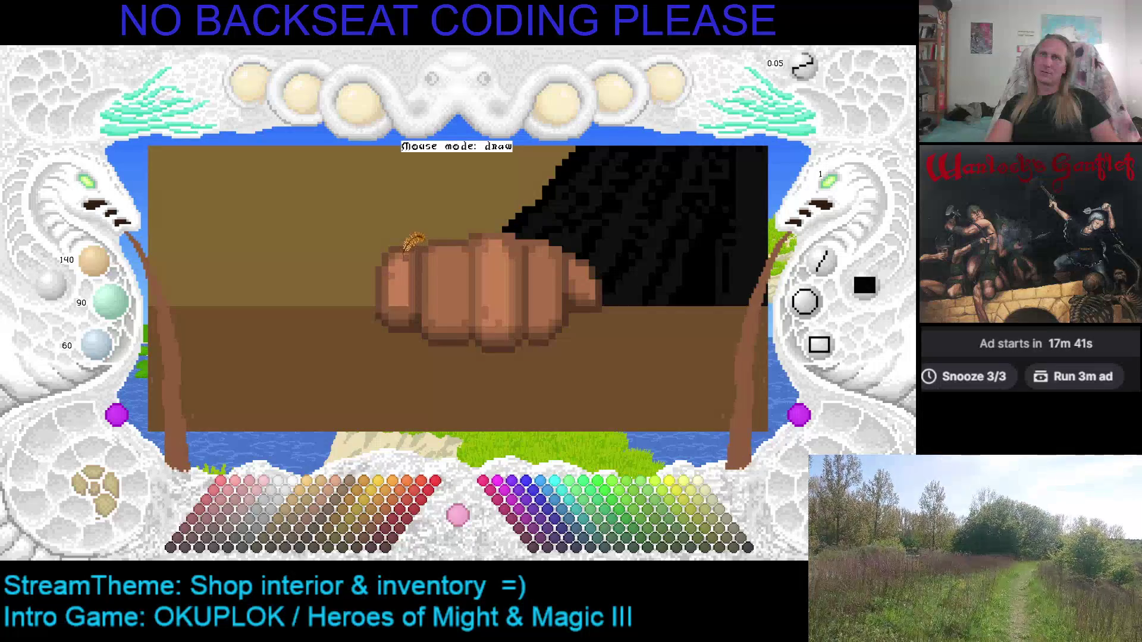
scroll(410, 256, up, 1)
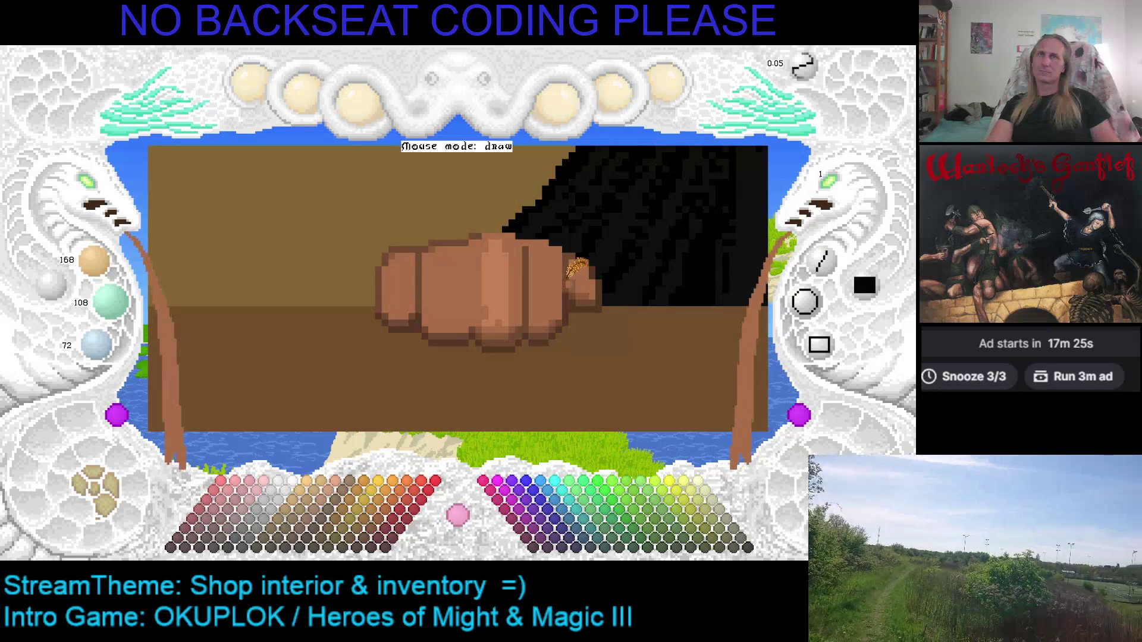
right_click(569, 280)
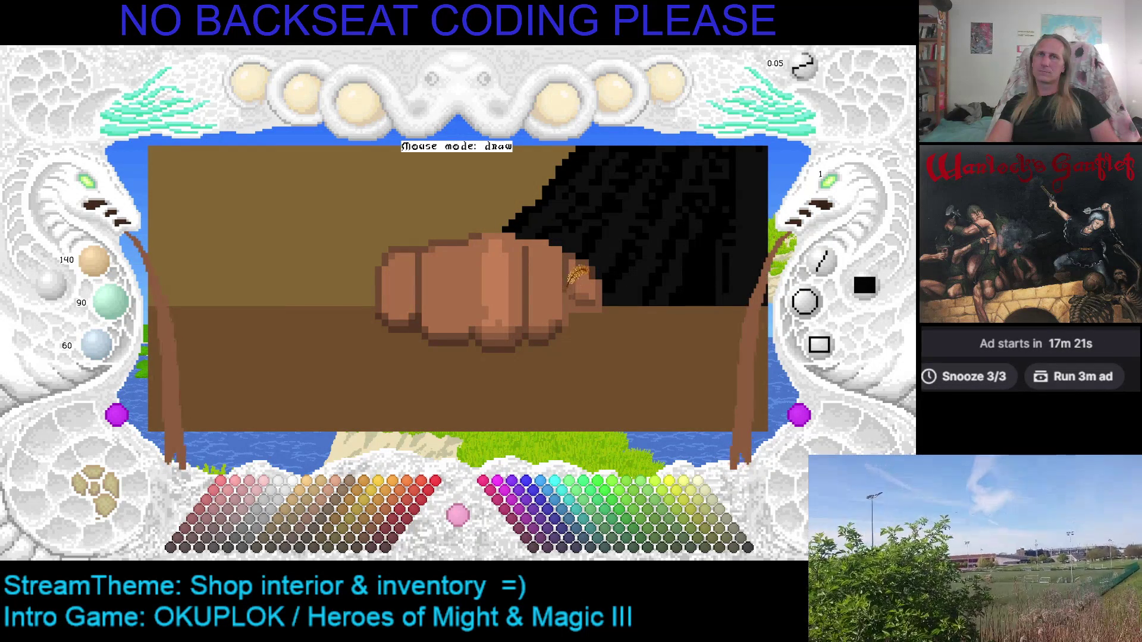
right_click(571, 284)
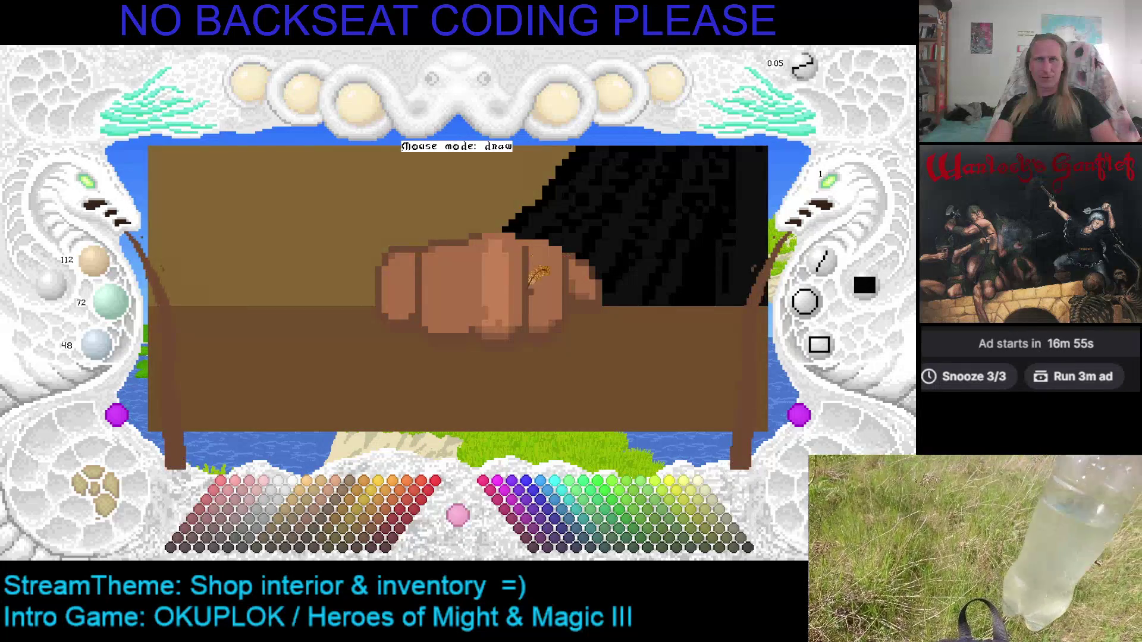
mouse_move(543, 238)
mouse_down()
mouse_move(498, 191)
mouse_move(472, 235)
mouse_move(484, 306)
mouse_move(506, 293)
mouse_up()
Brighten the brush two steps to tan 196/126/84 and paint a lighter patch on the fist.
key(plus)
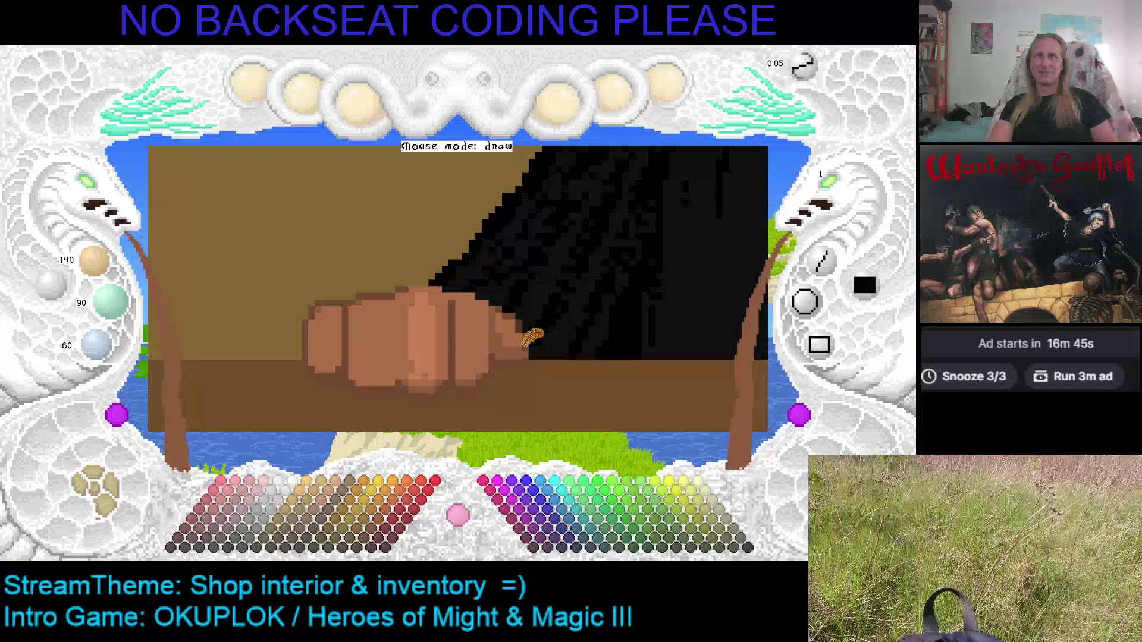
key(plus)
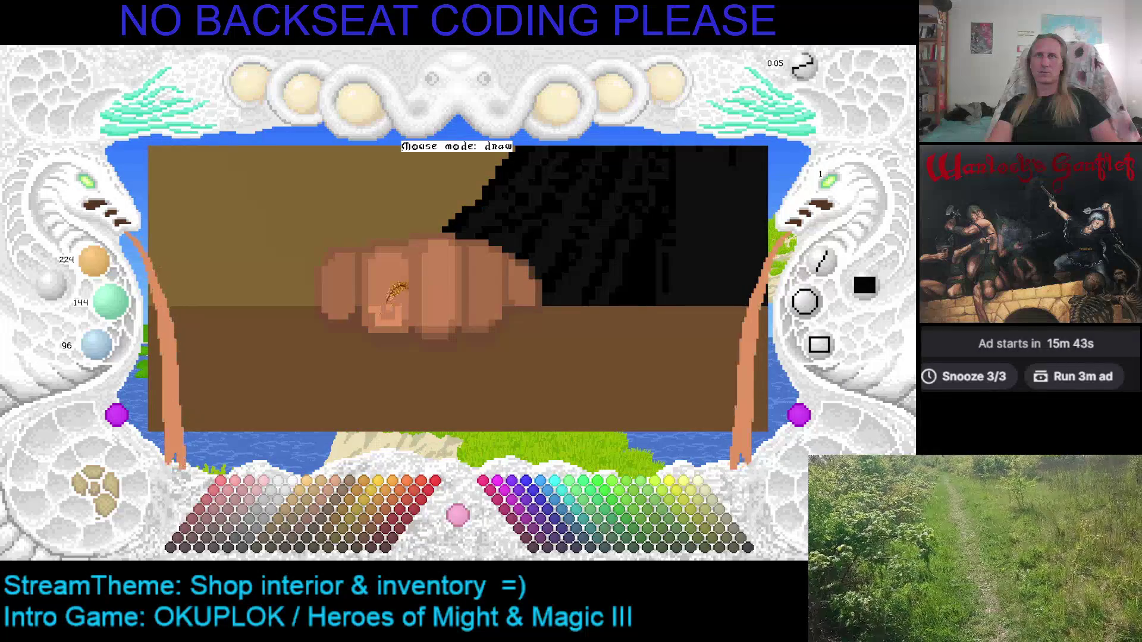
scroll(385, 310, down, 1)
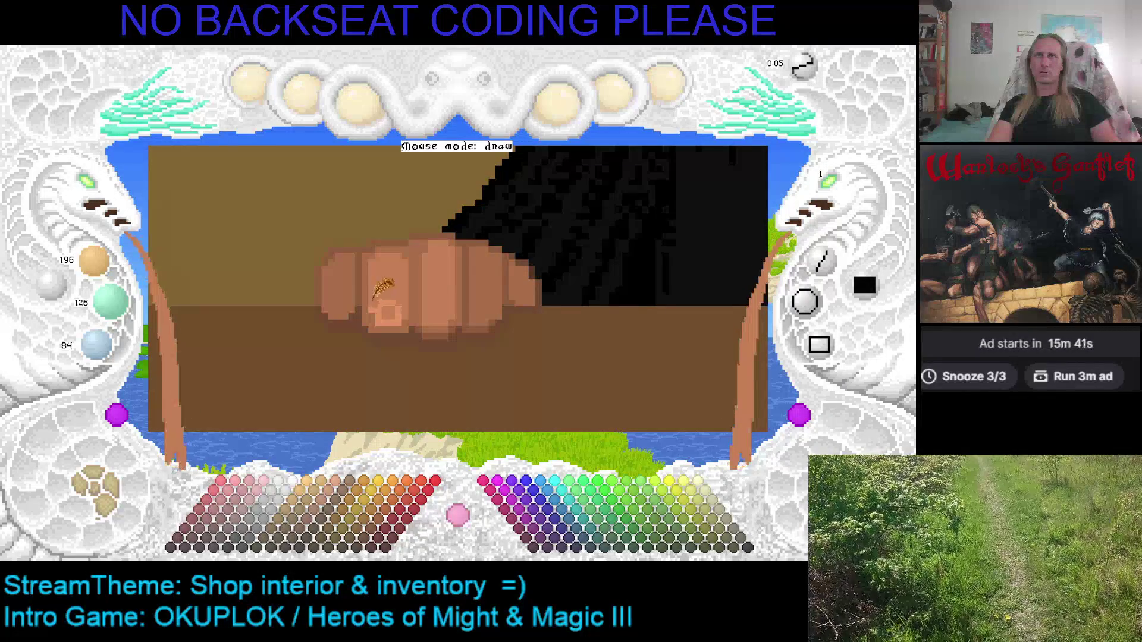
Paint a light knuckle highlight, then sample several fist skin tones, ending on brown 140/90/60.
scroll(388, 310, up, 1)
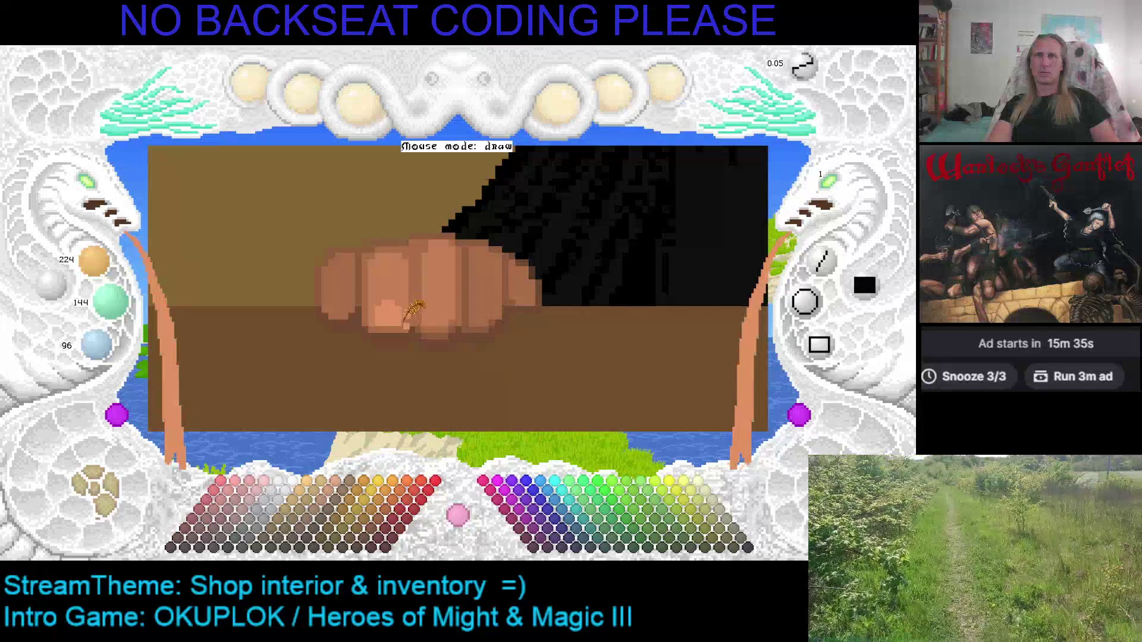
scroll(432, 336, down, 3)
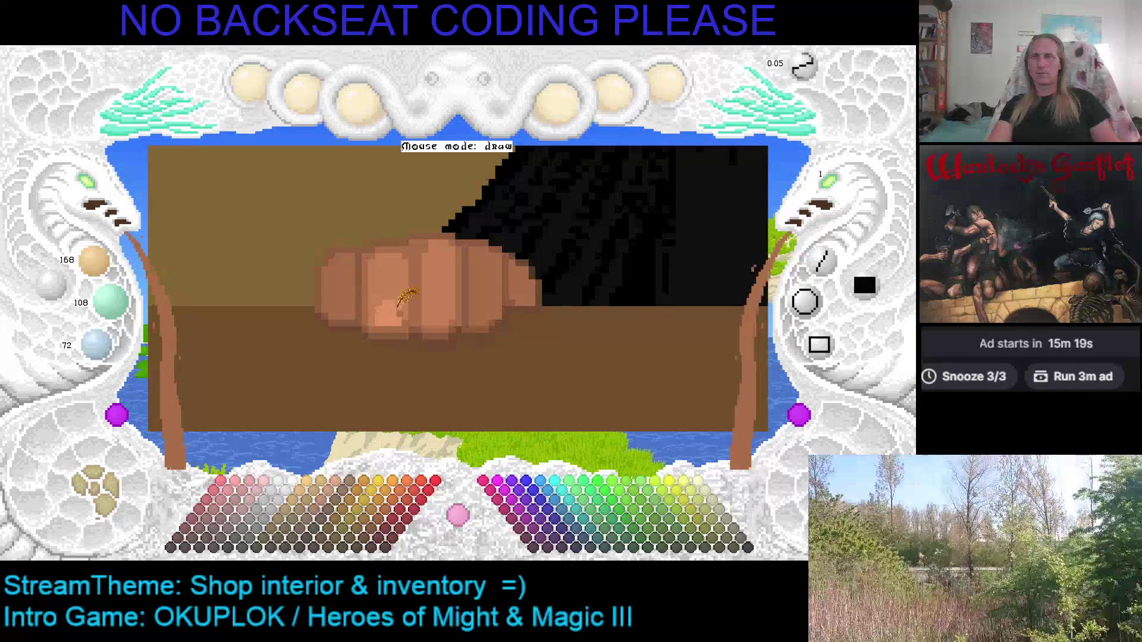
mouse_move(376, 314)
mouse_down()
mouse_move(383, 305)
mouse_move(357, 287)
mouse_up()
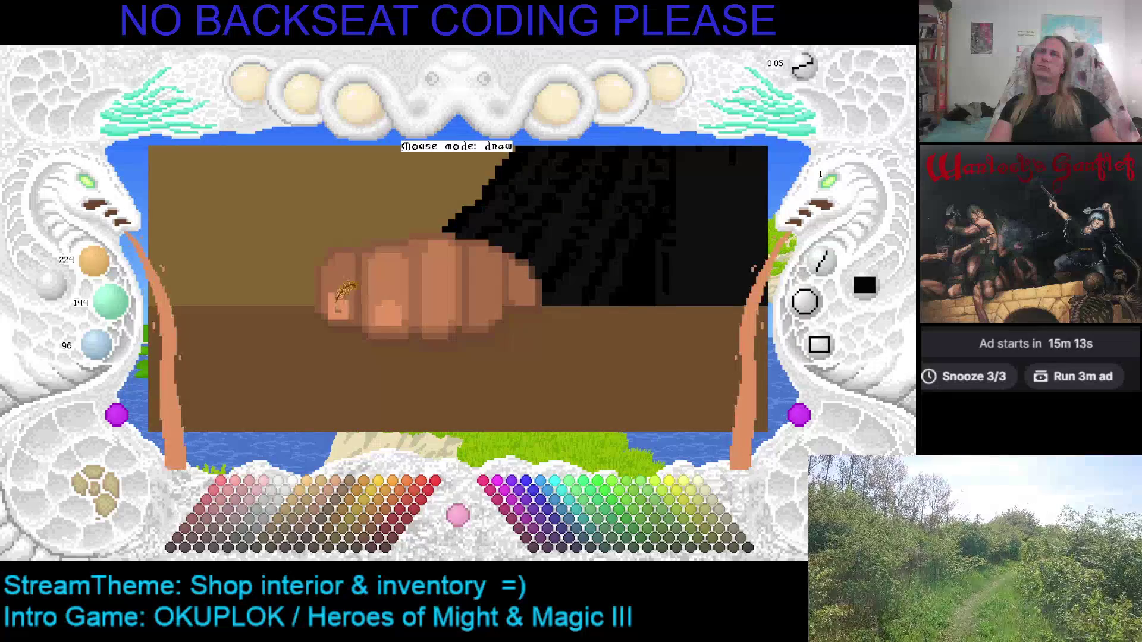
right_click(339, 308)
right_click(337, 307)
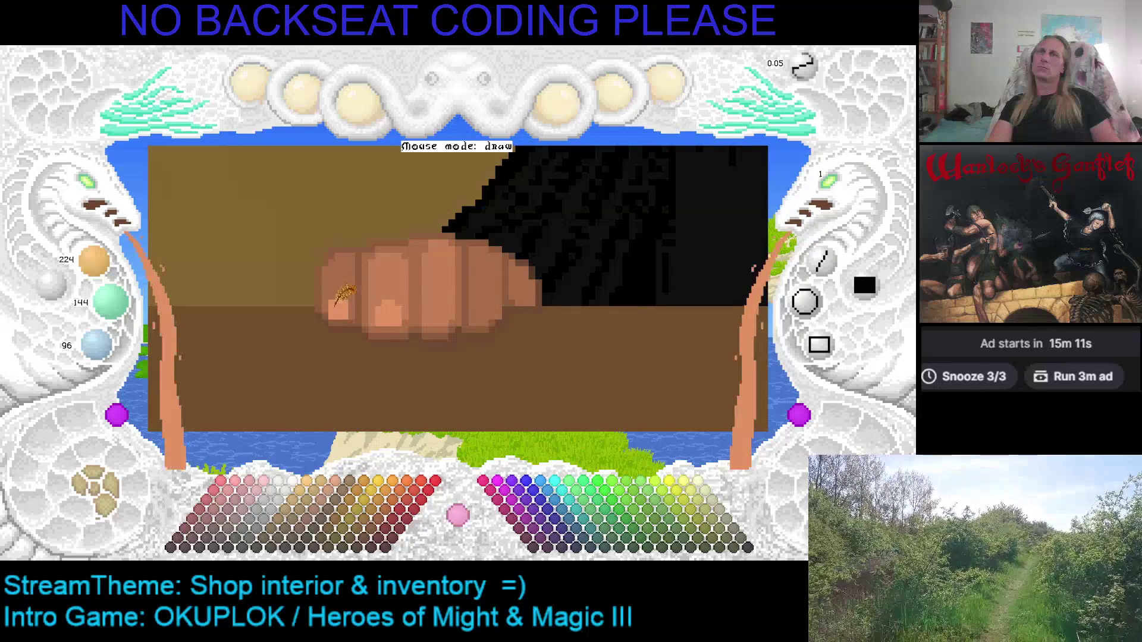
right_click(334, 294)
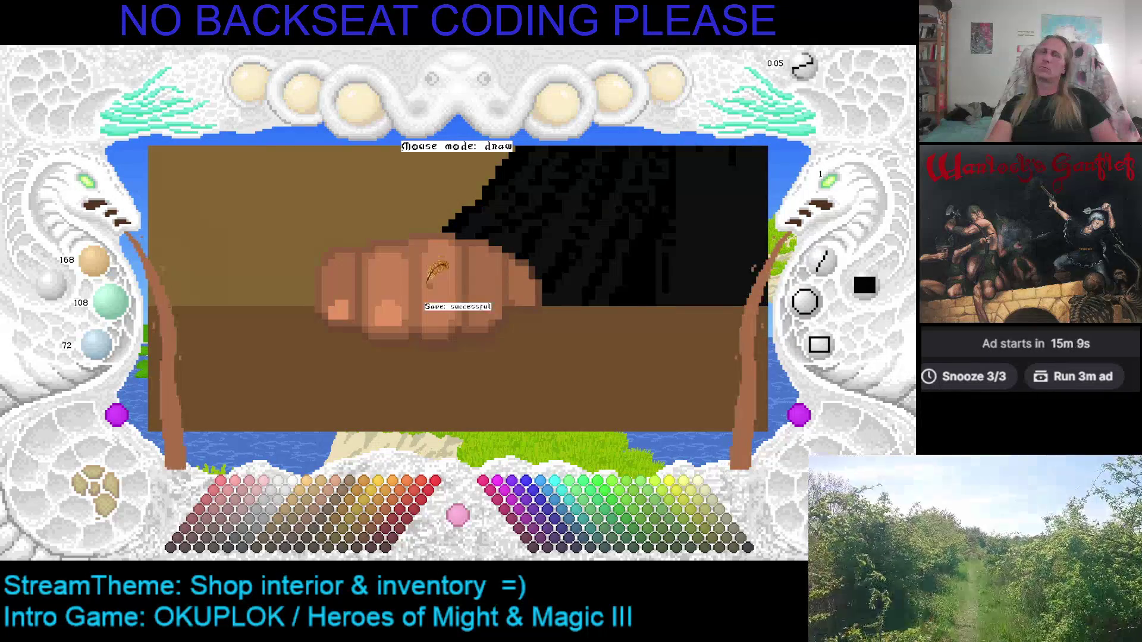
right_click(350, 277)
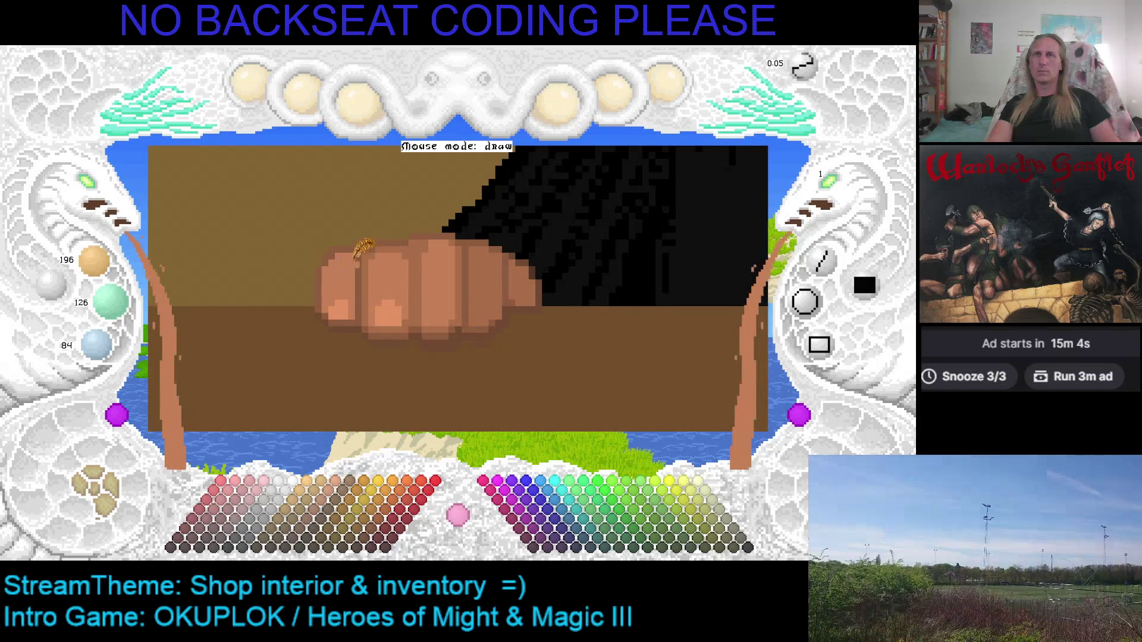
right_click(364, 260)
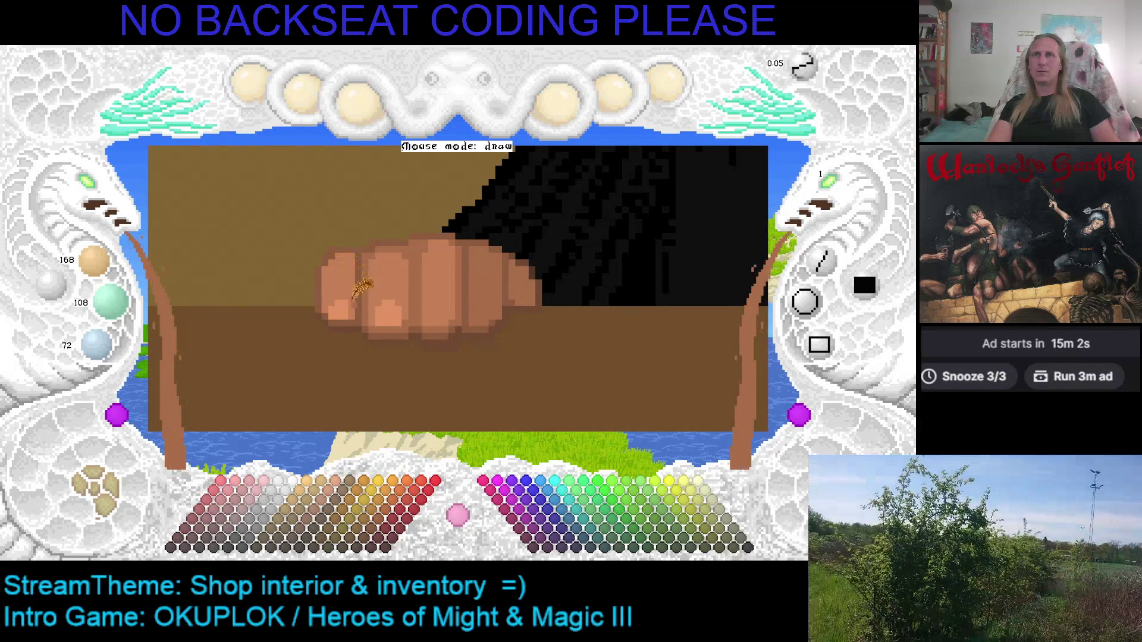
right_click(367, 305)
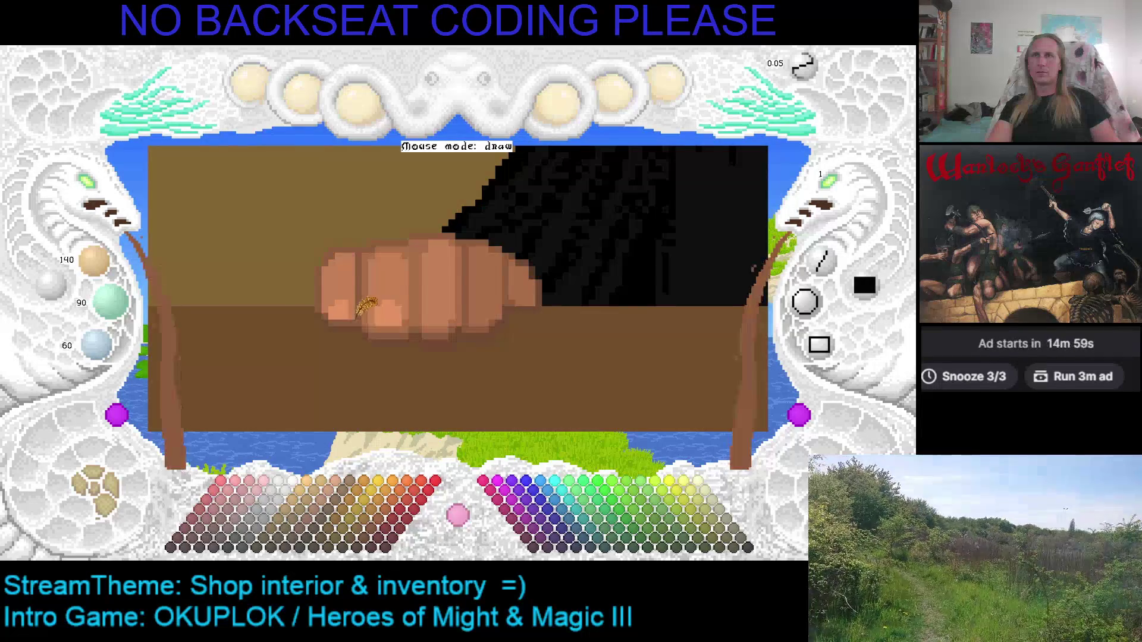
Sample the brown and the fist's skin tone, and save the picture.
scroll(357, 304, up, 1)
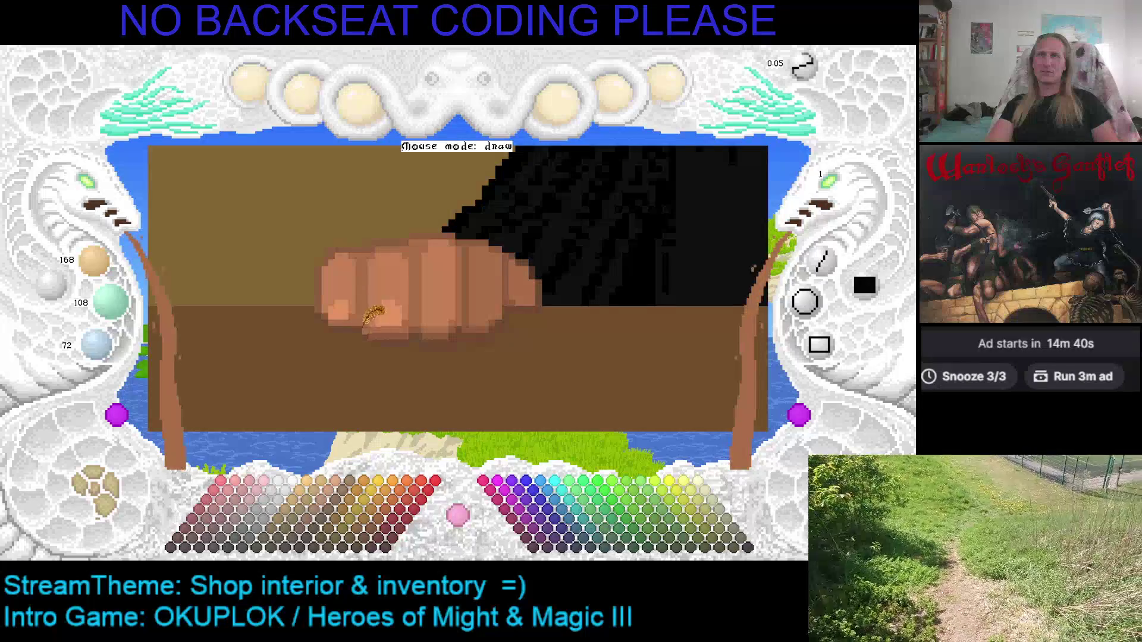
scroll(363, 323, down, 1)
scroll(363, 320, up, 1)
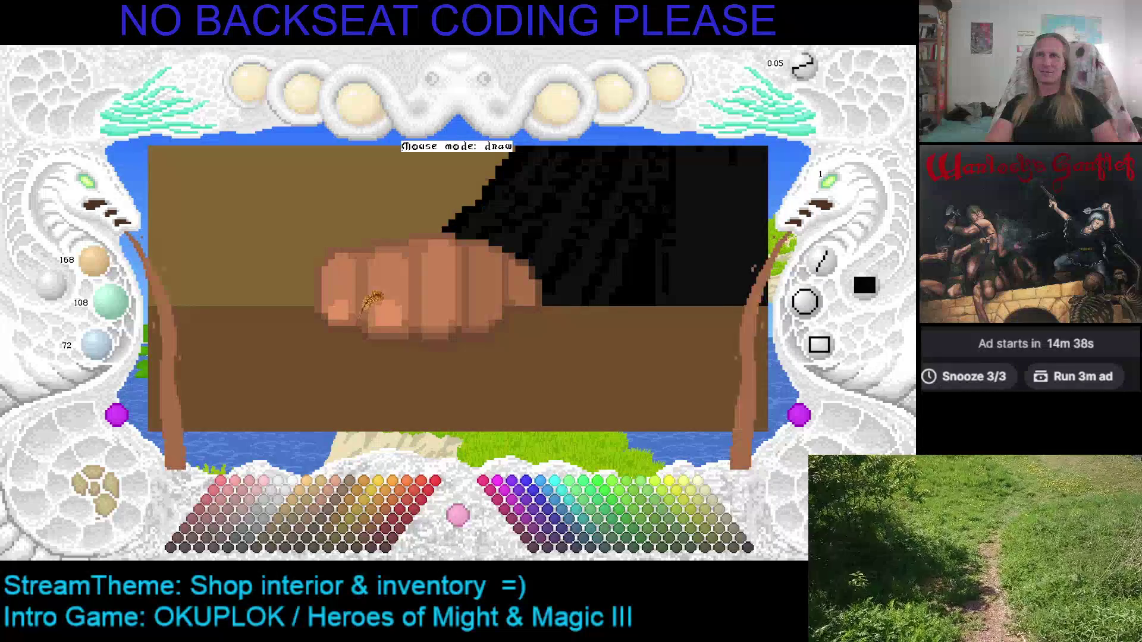
scroll(369, 310, down, 1)
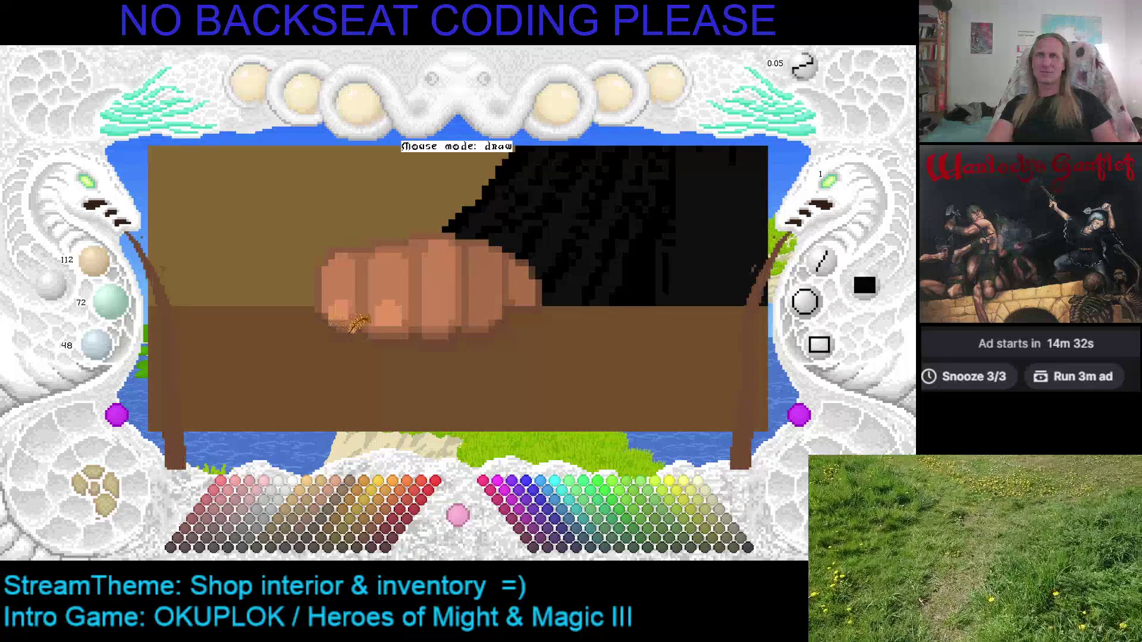
key(c)
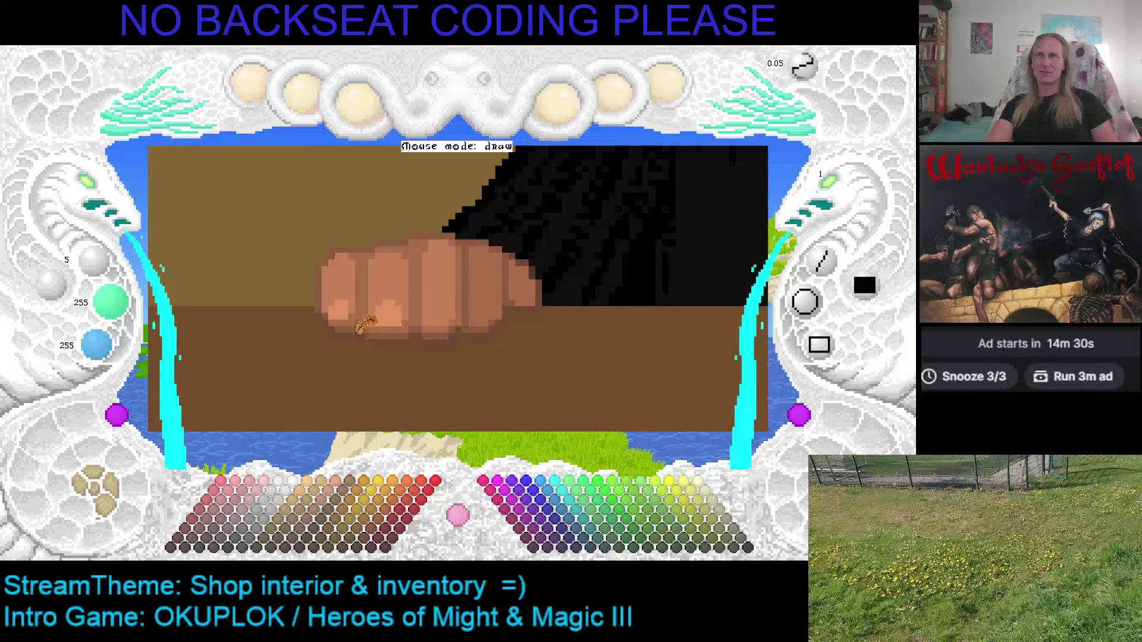
right_click(366, 320)
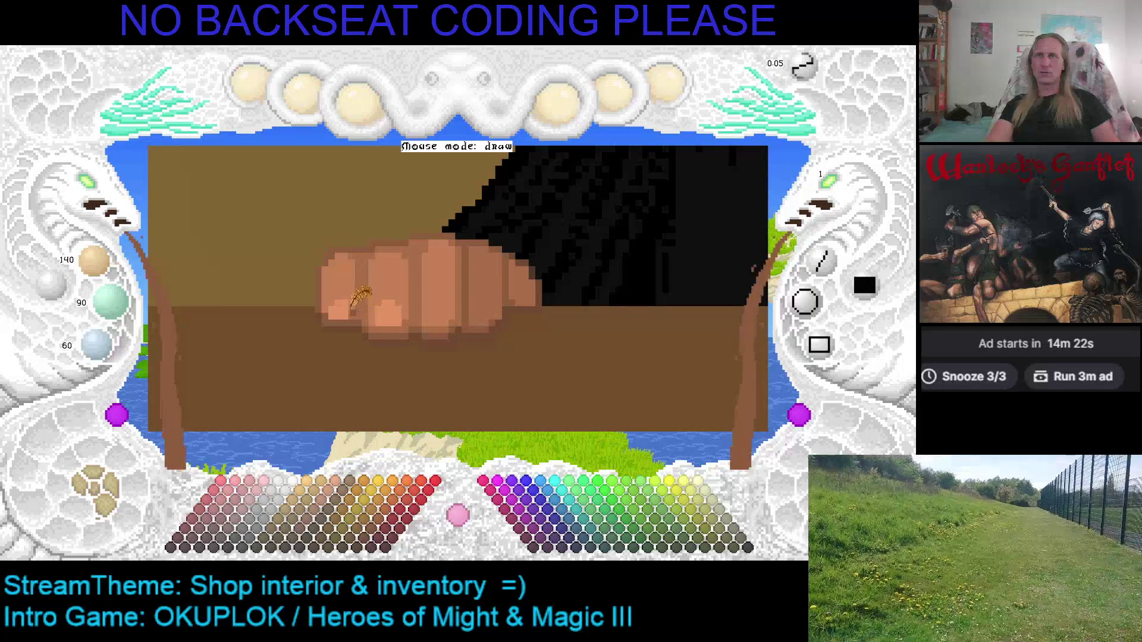
right_click(390, 293)
key(ctrl+s)
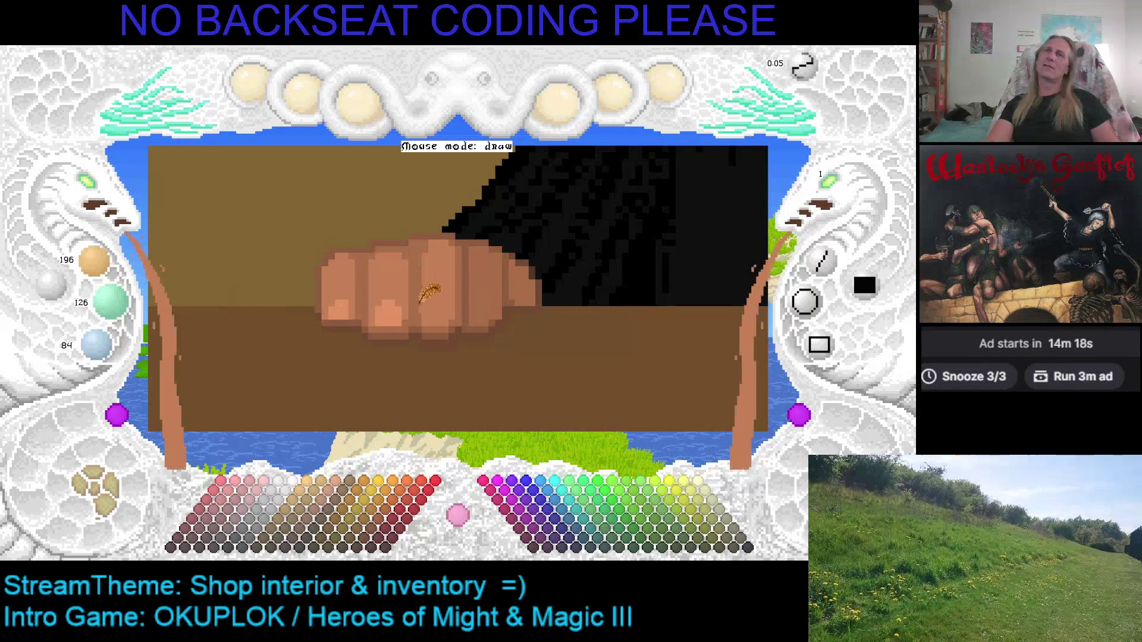
Sample light, mid and dark skin tones and paint darker shading below the knuckle.
right_click(388, 312)
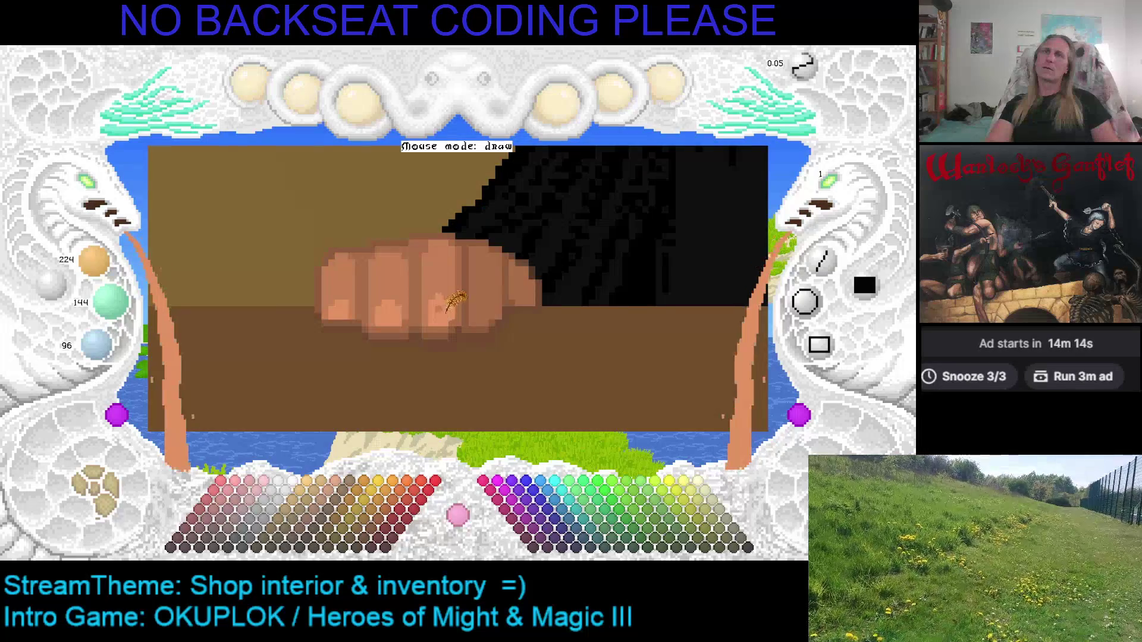
right_click(443, 307)
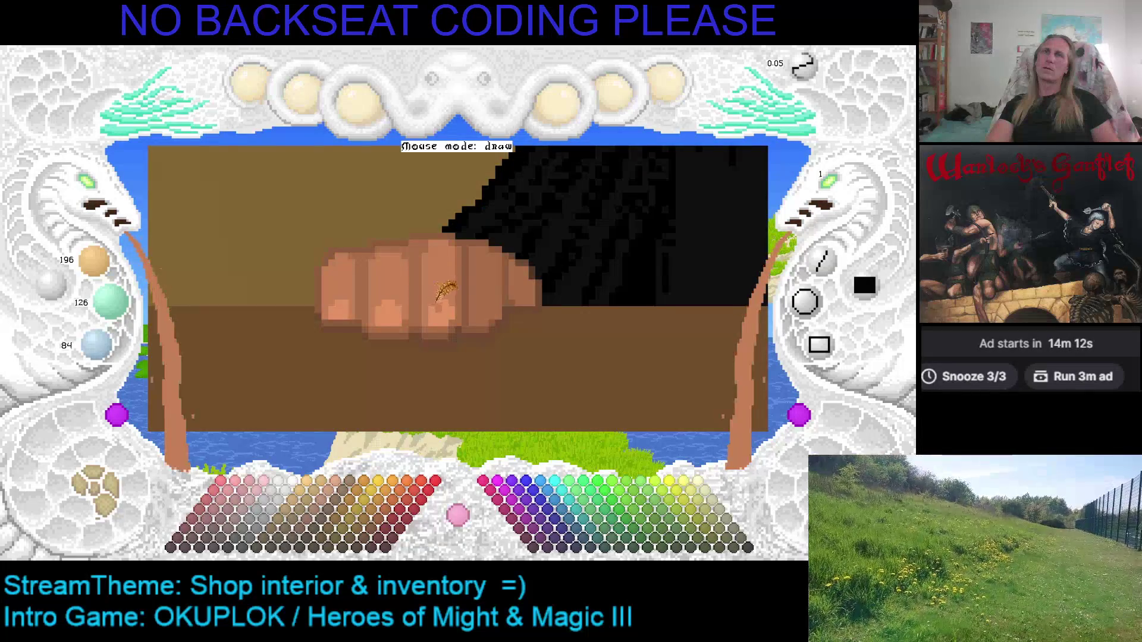
right_click(442, 311)
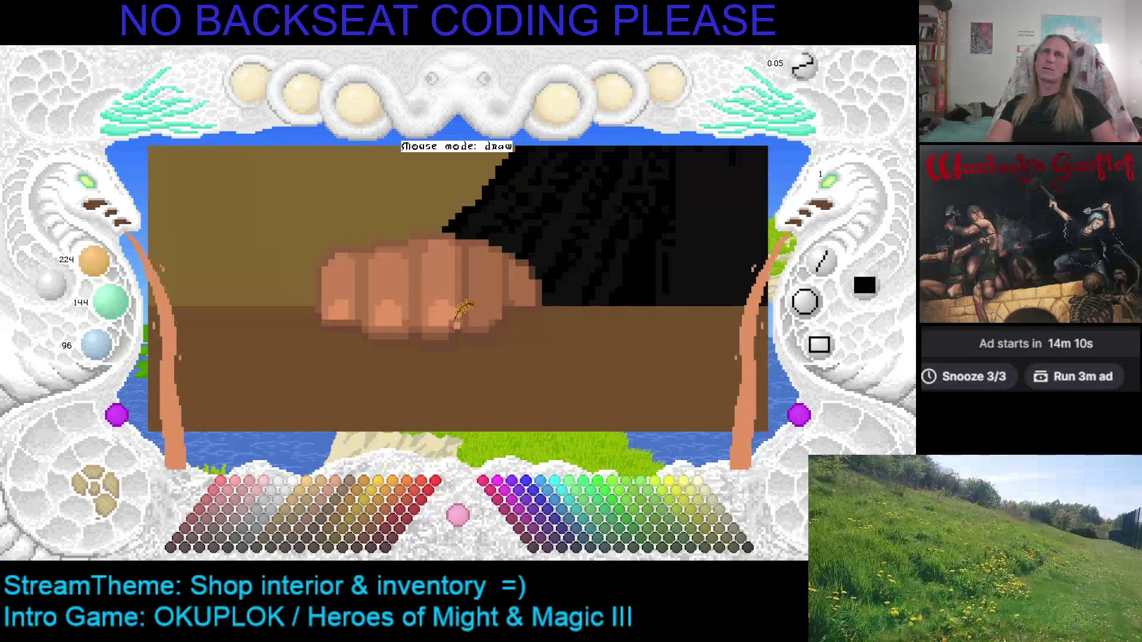
right_click(457, 275)
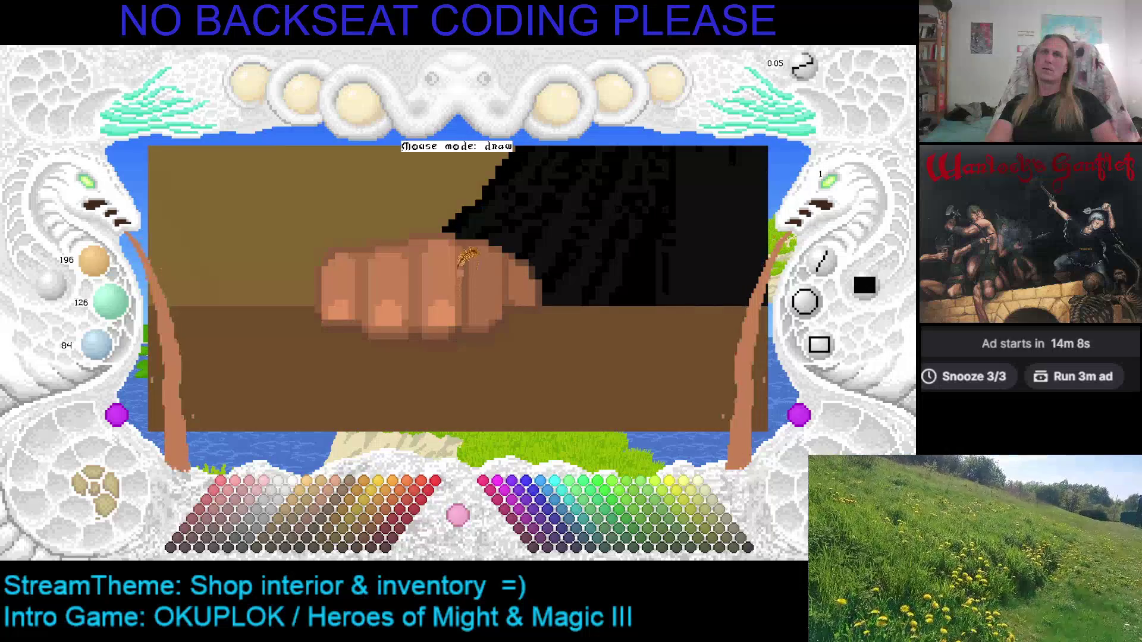
right_click(467, 306)
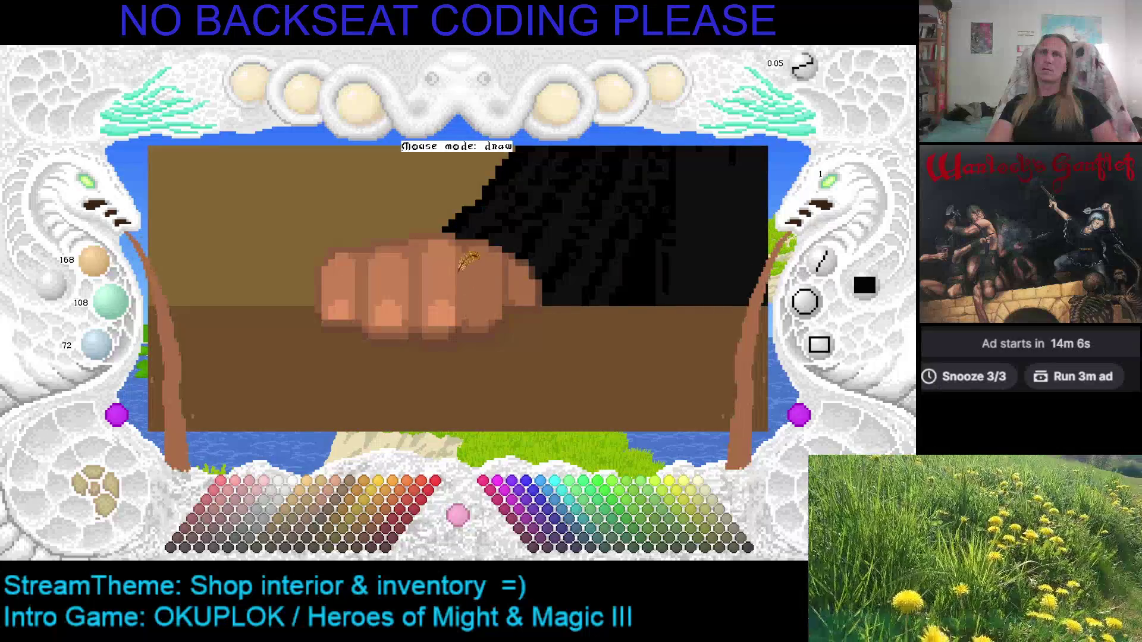
right_click(455, 262)
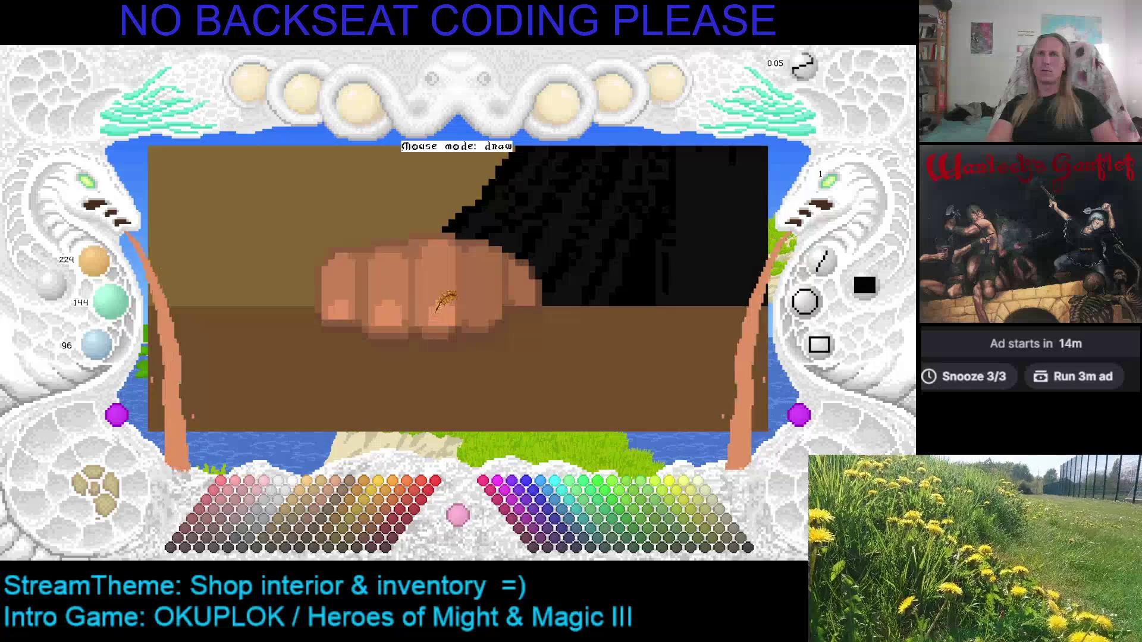
scroll(440, 297, down, 1)
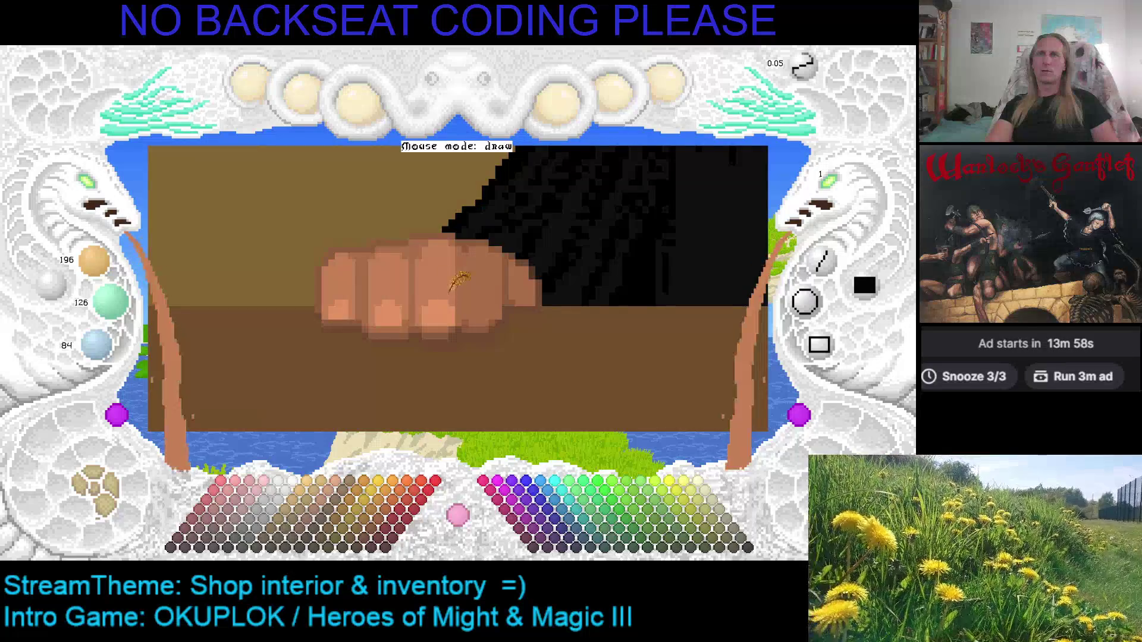
scroll(458, 305, up, 1)
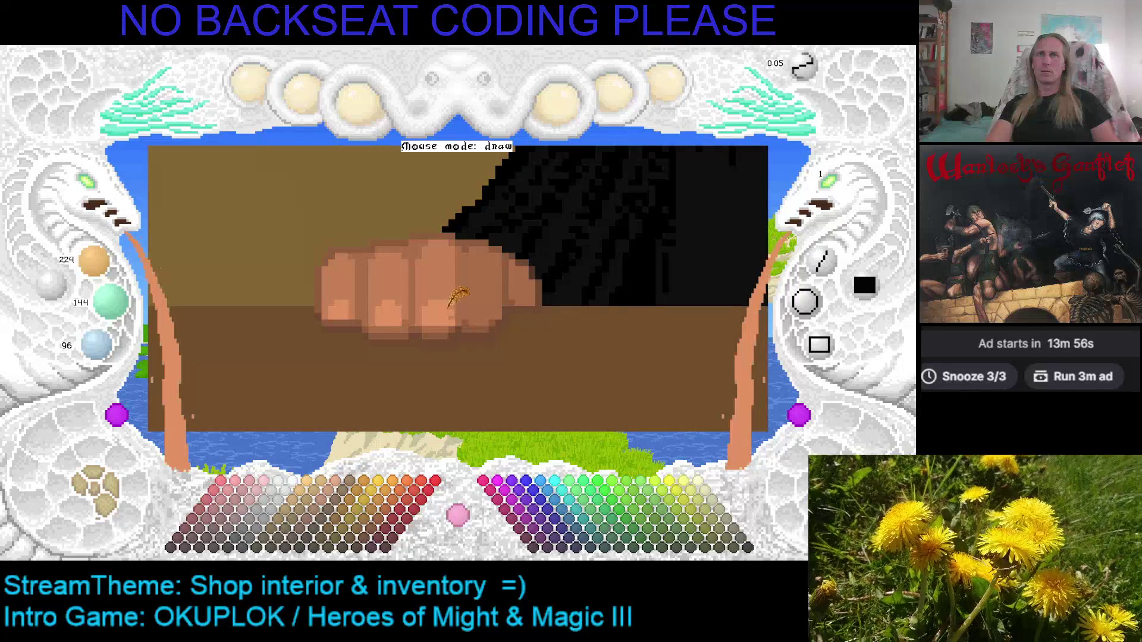
scroll(456, 319, down, 3)
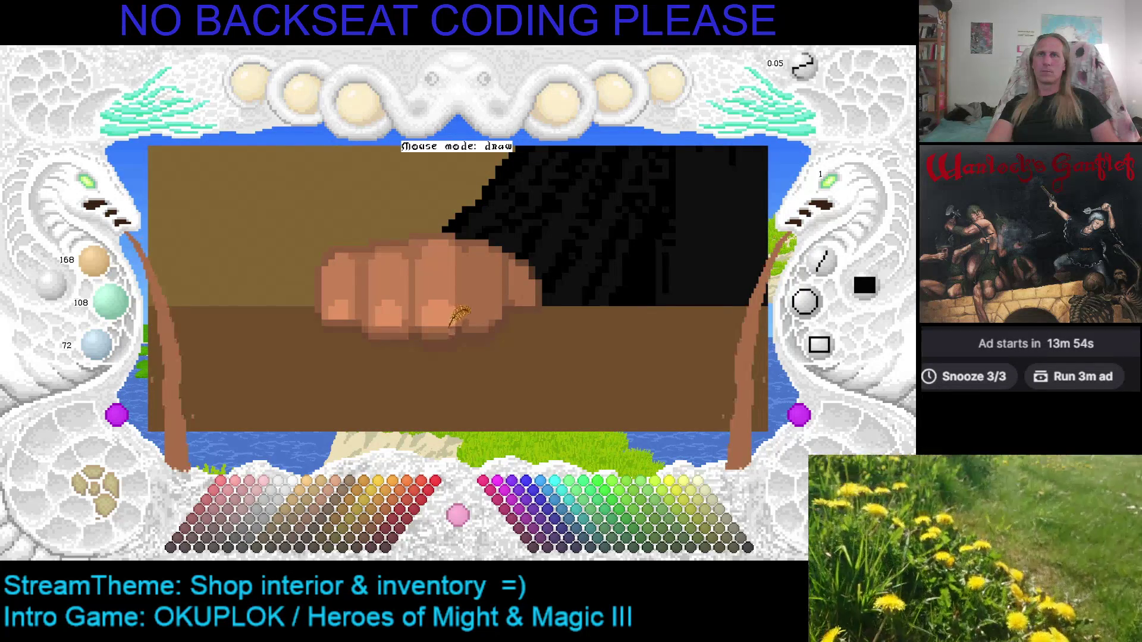
mouse_move(452, 333)
mouse_down()
mouse_move(427, 340)
mouse_move(448, 336)
mouse_up()
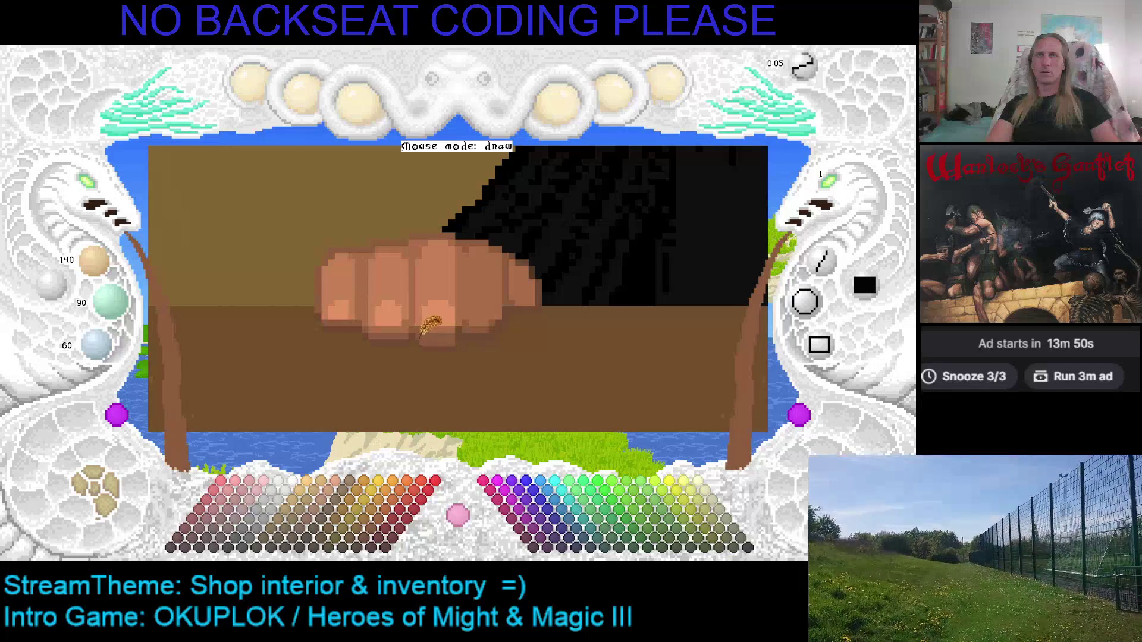
Sample dark brown and light skin shades, ending on tan 224/144/96, and save the picture.
scroll(431, 326, up, 1)
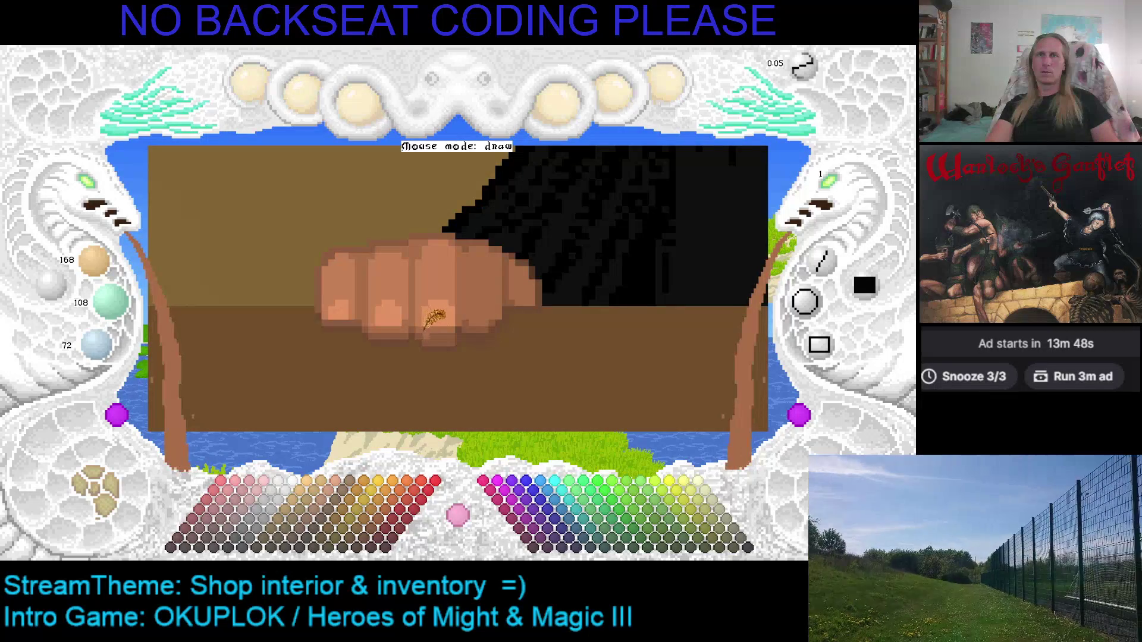
scroll(455, 327, down, 1)
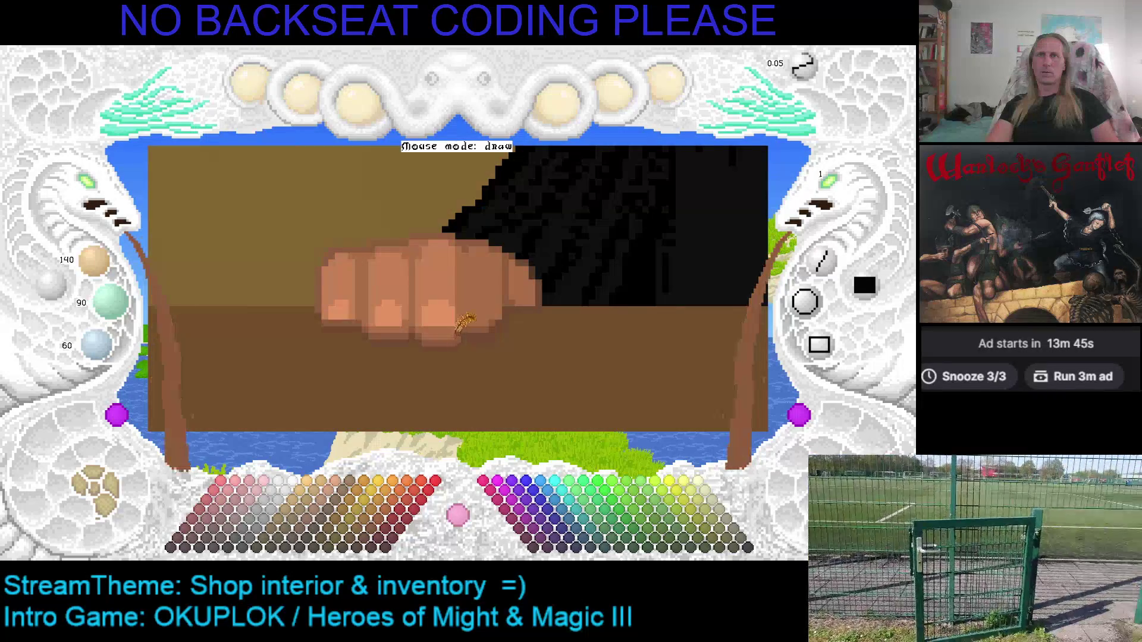
scroll(461, 320, up, 1)
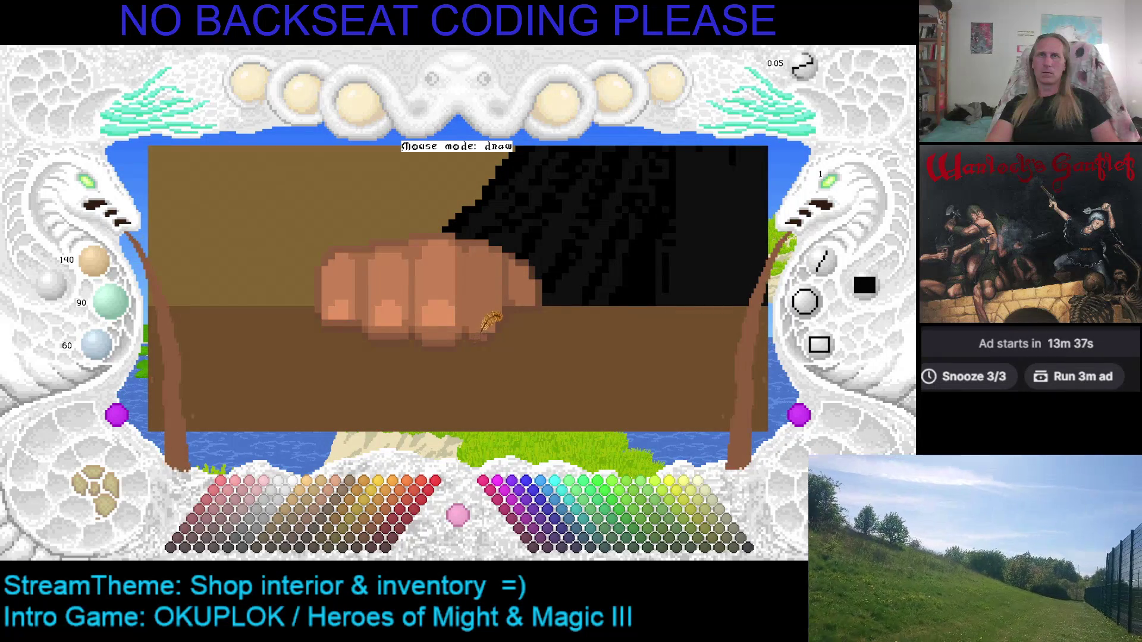
right_click(488, 328)
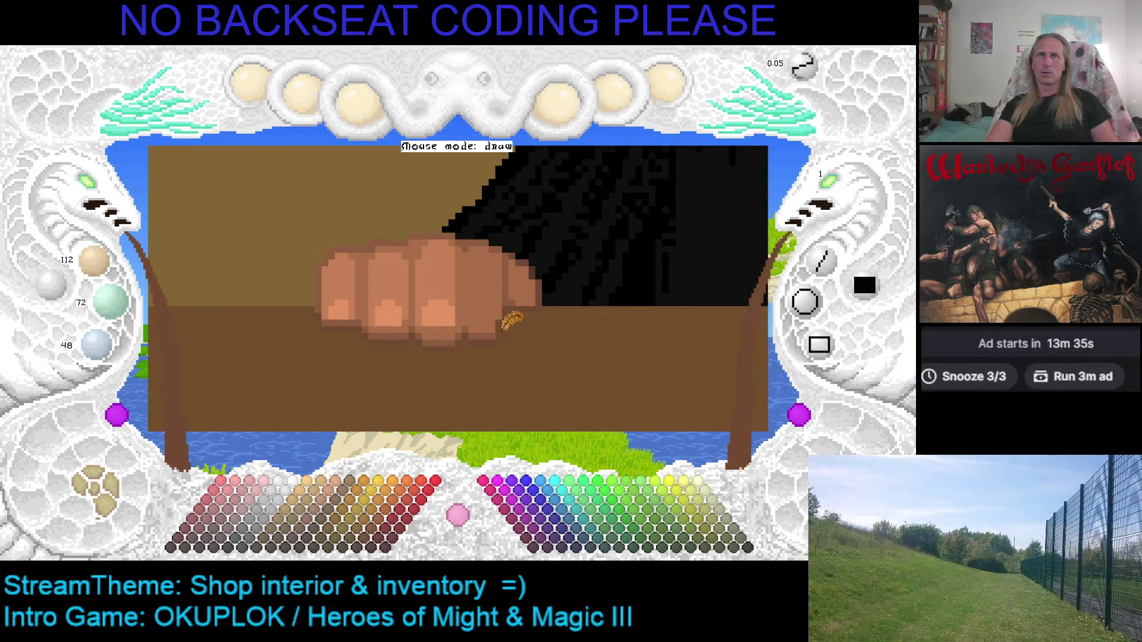
right_click(494, 331)
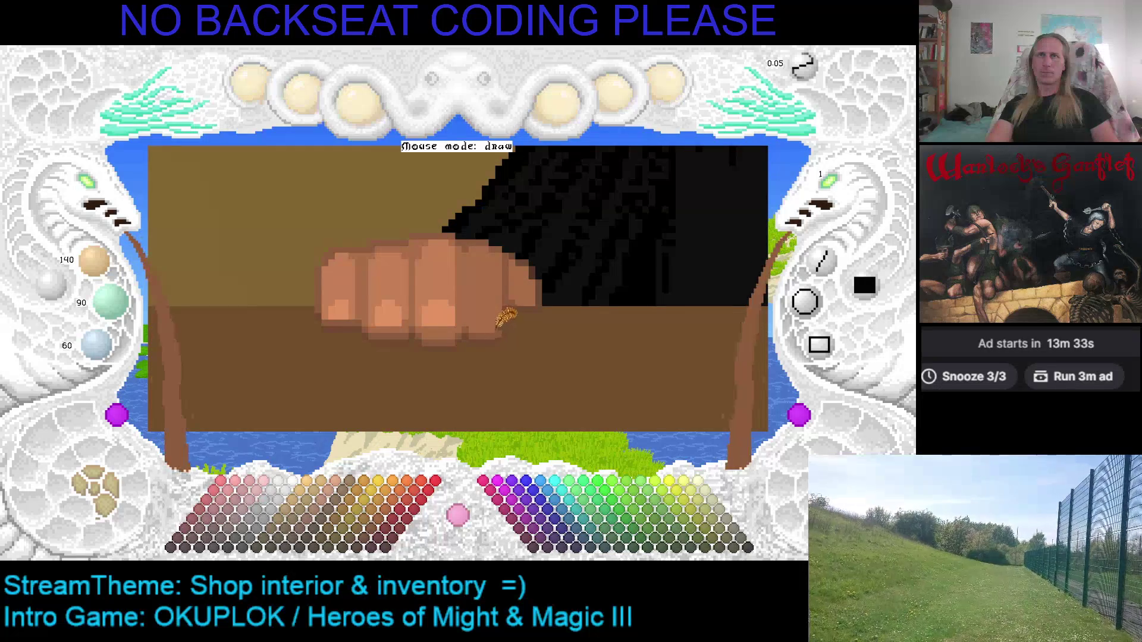
right_click(506, 320)
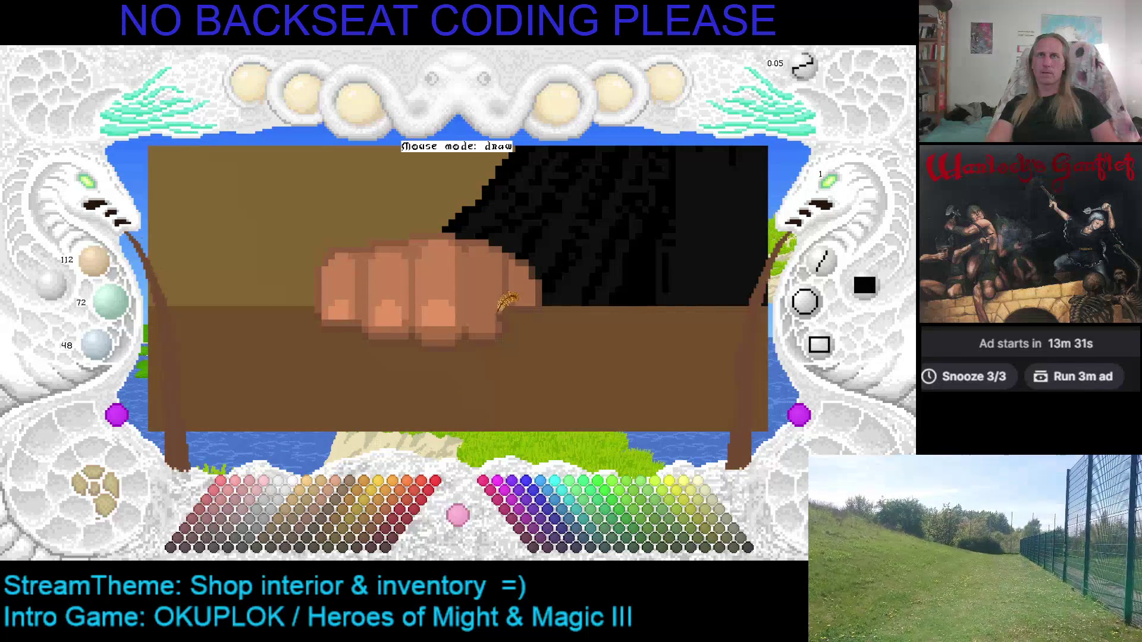
right_click(457, 315)
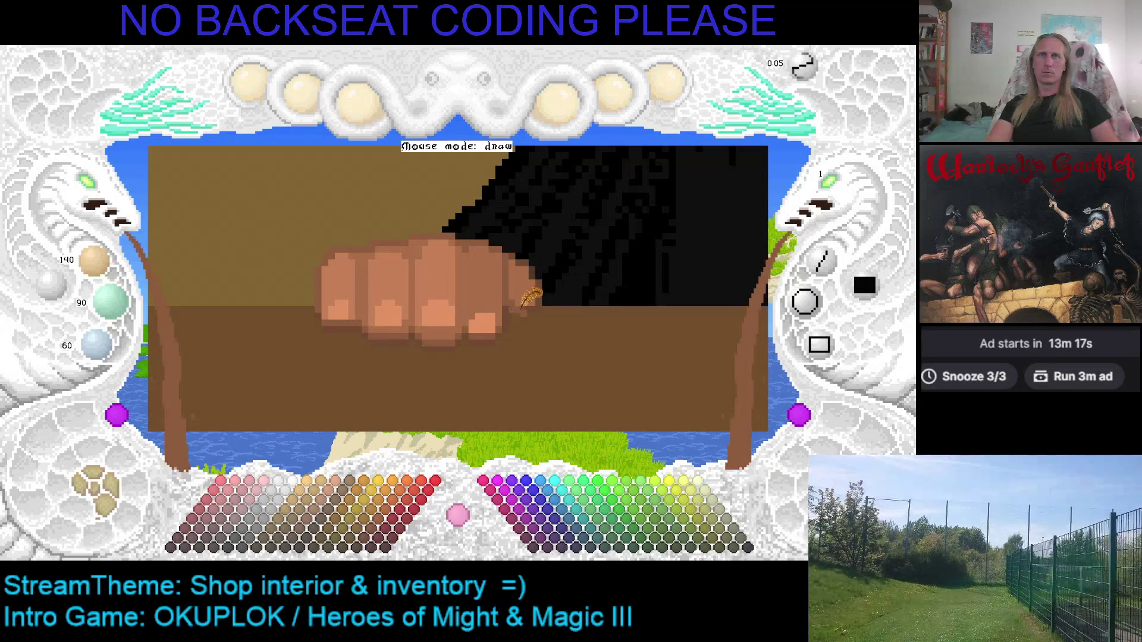
right_click(497, 331)
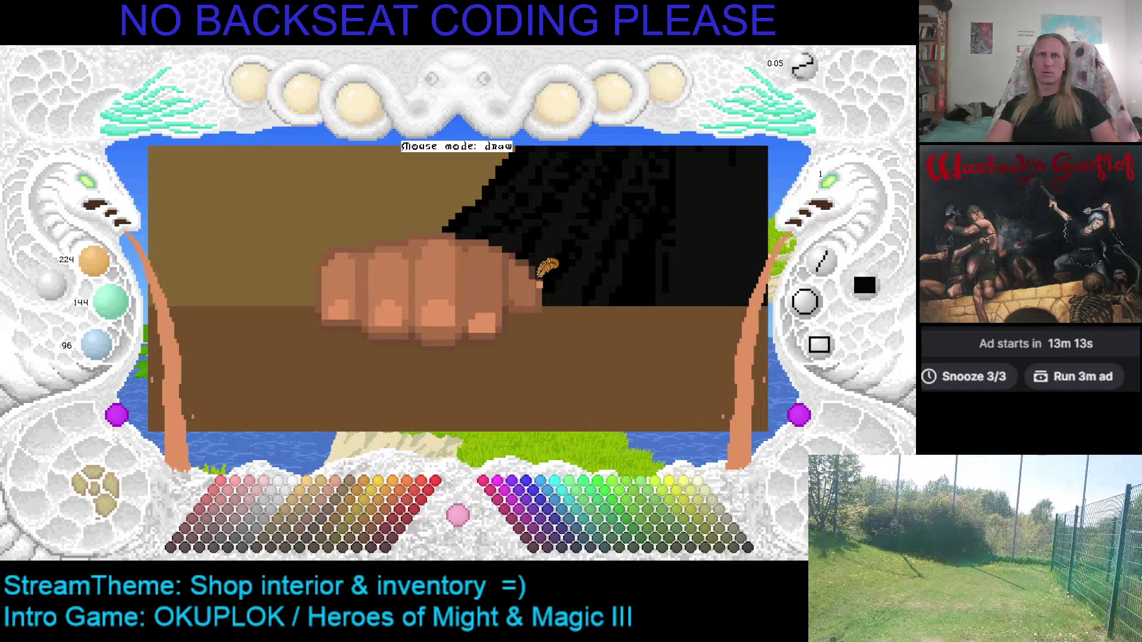
key(ctrl+s)
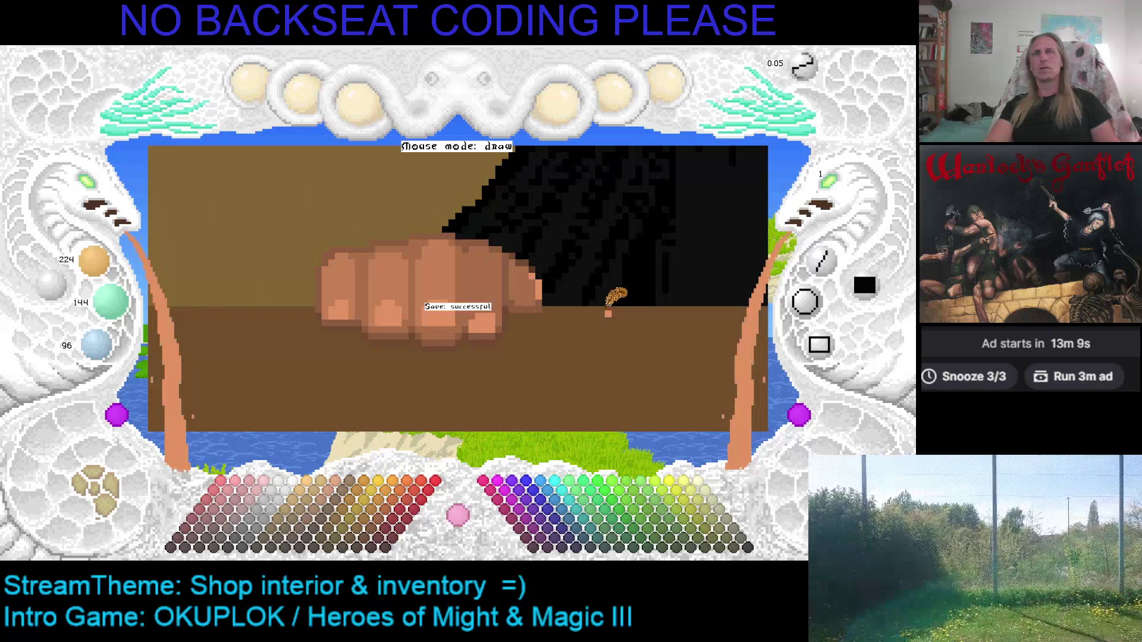
drag(599, 309, 581, 340)
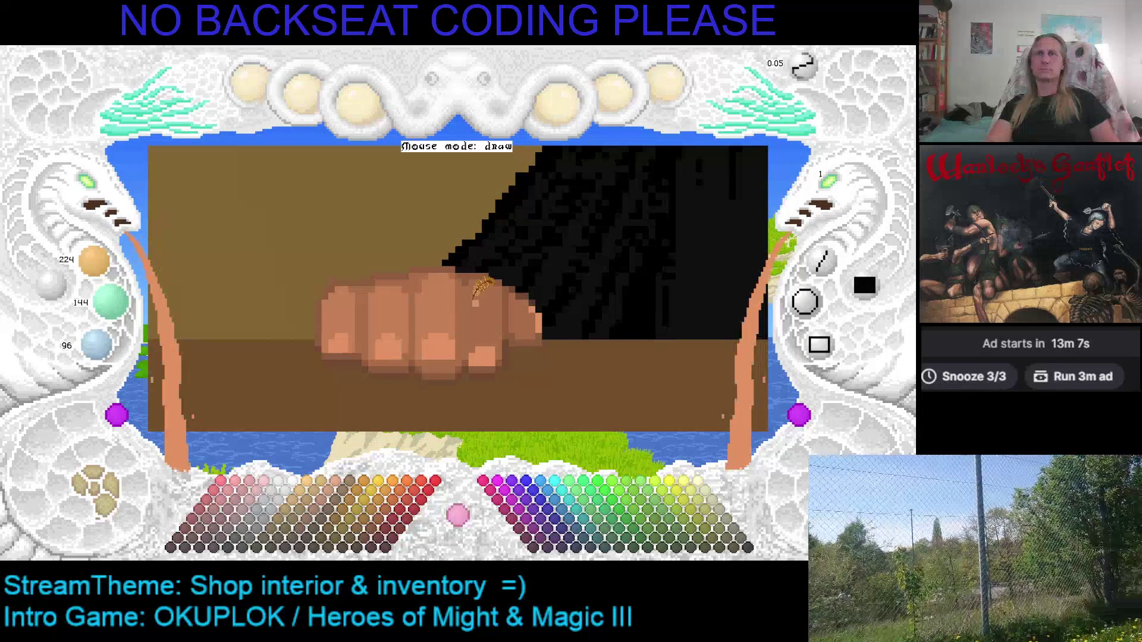
Zoom out to the full scene with shopkeeper and stone pillar, then exit the paint program.
scroll(476, 295, down, 1)
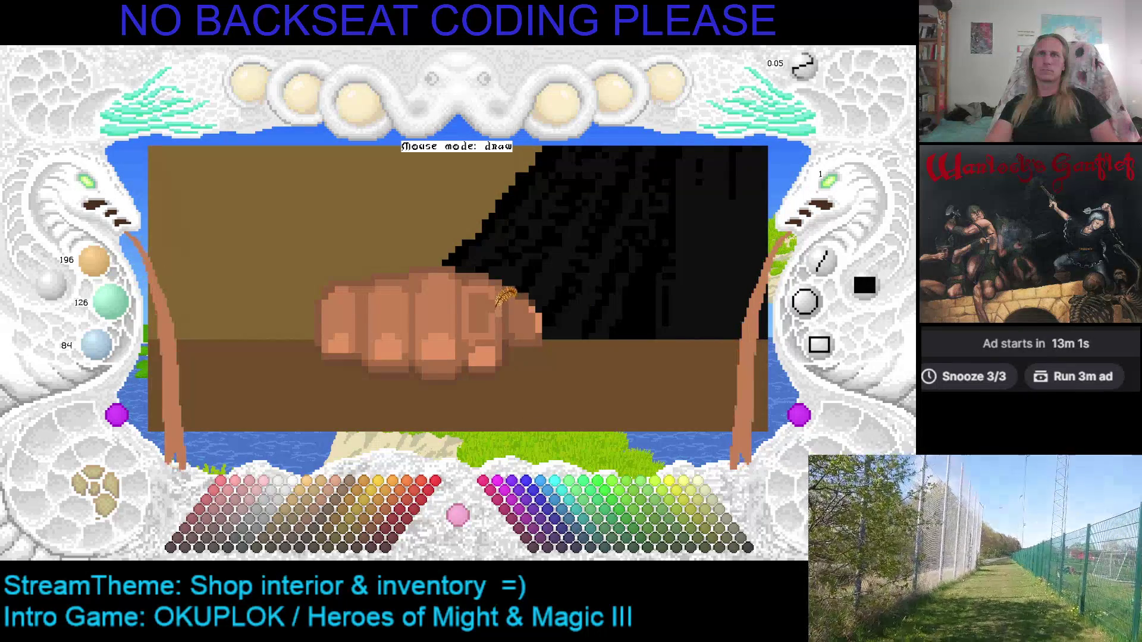
scroll(502, 294, down, 1)
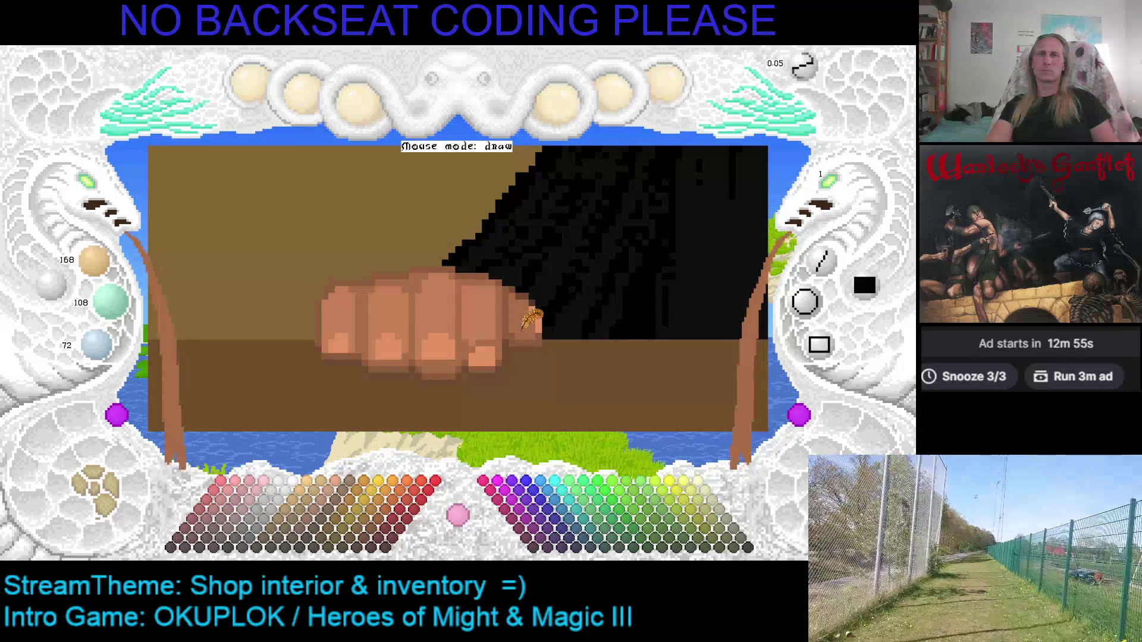
scroll(493, 265, down, 1)
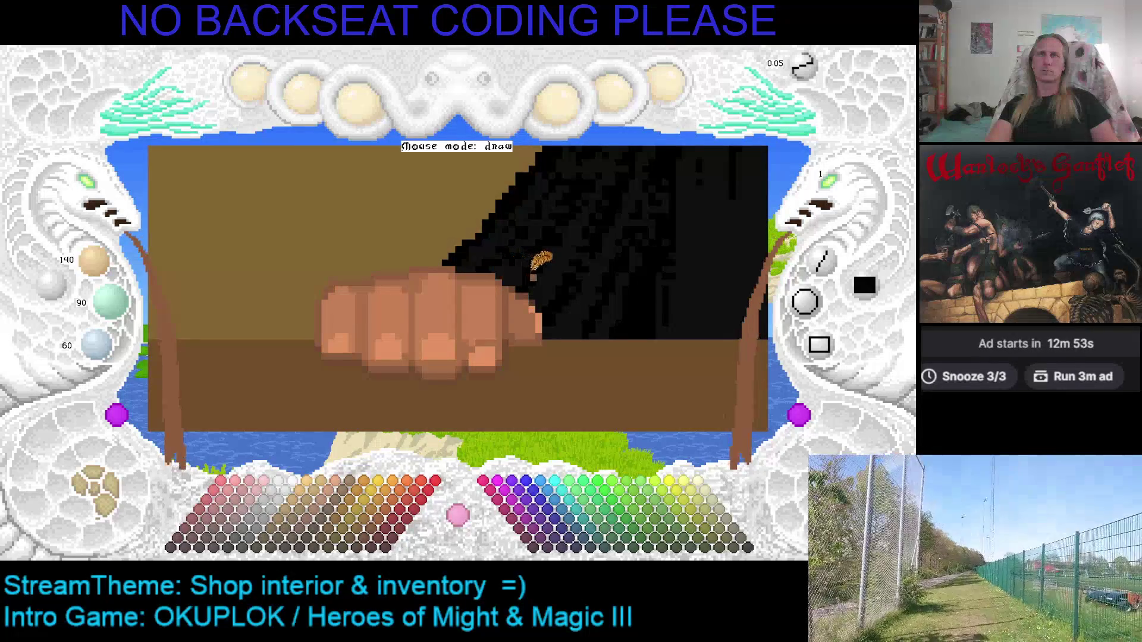
scroll(485, 322, up, 2)
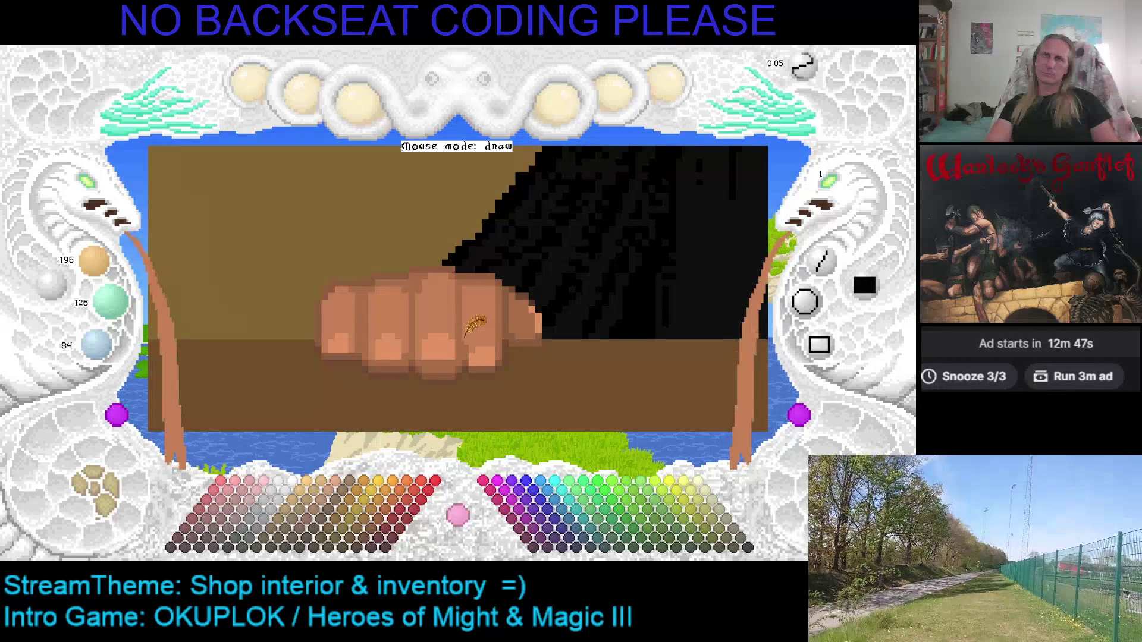
click(93, 191)
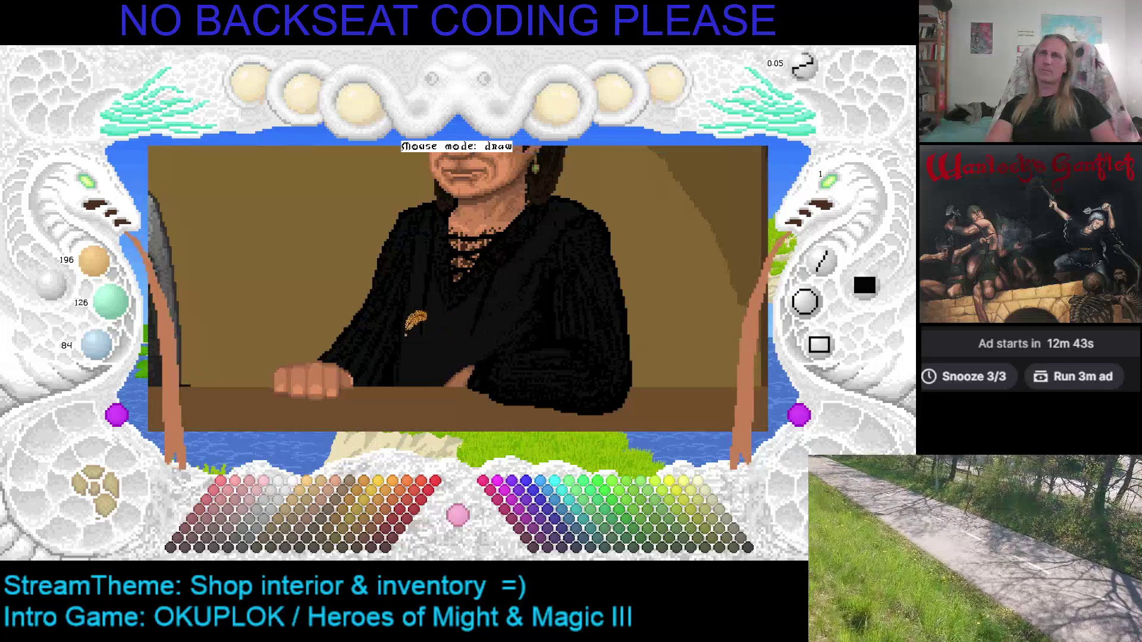
click(101, 191)
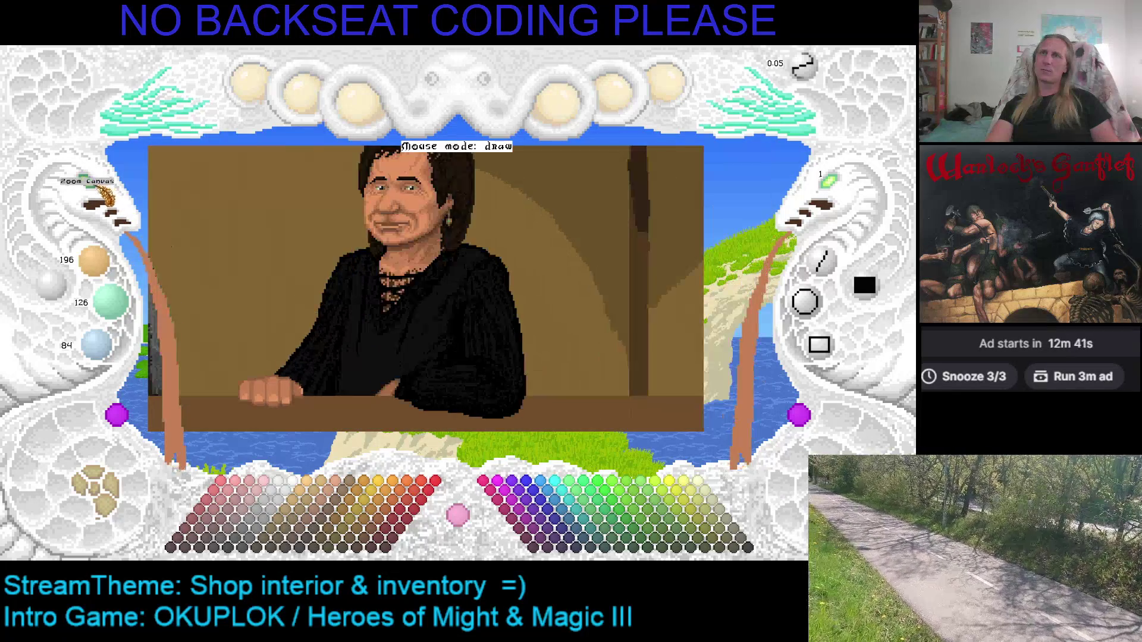
click(101, 191)
click(101, 191)
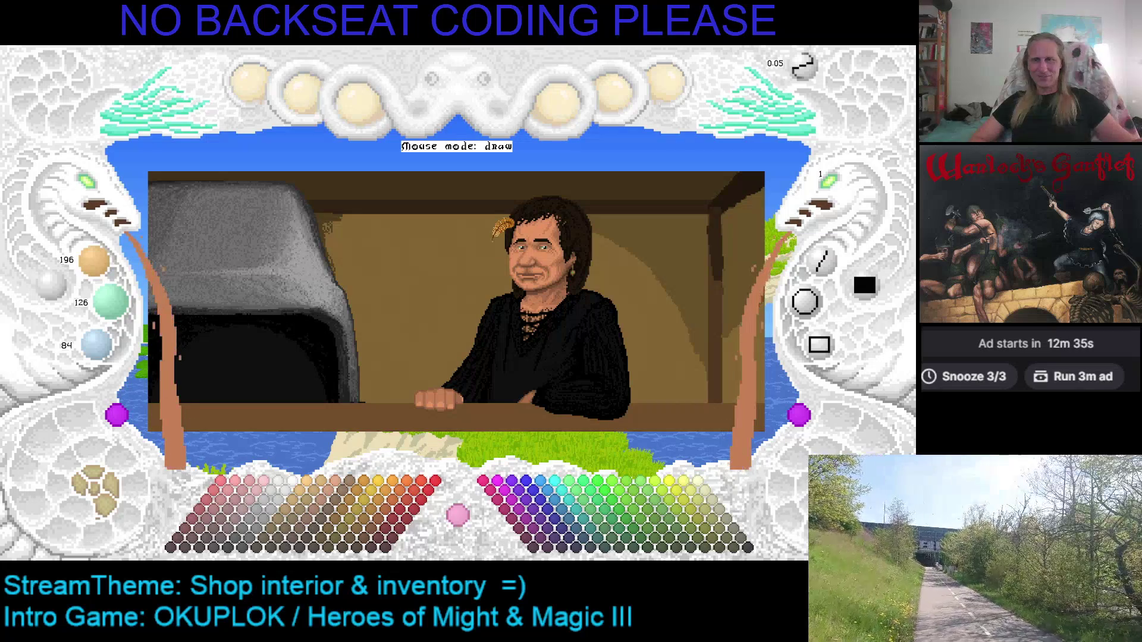
key(Escape)
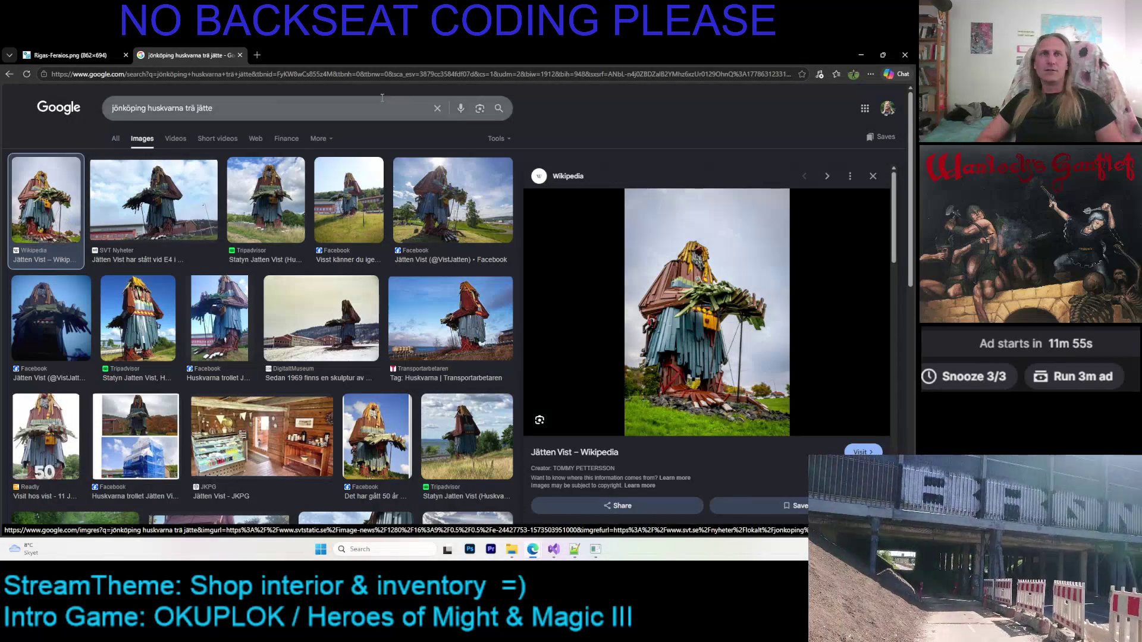
Run an image search for 'jätten vist'.
click(243, 112)
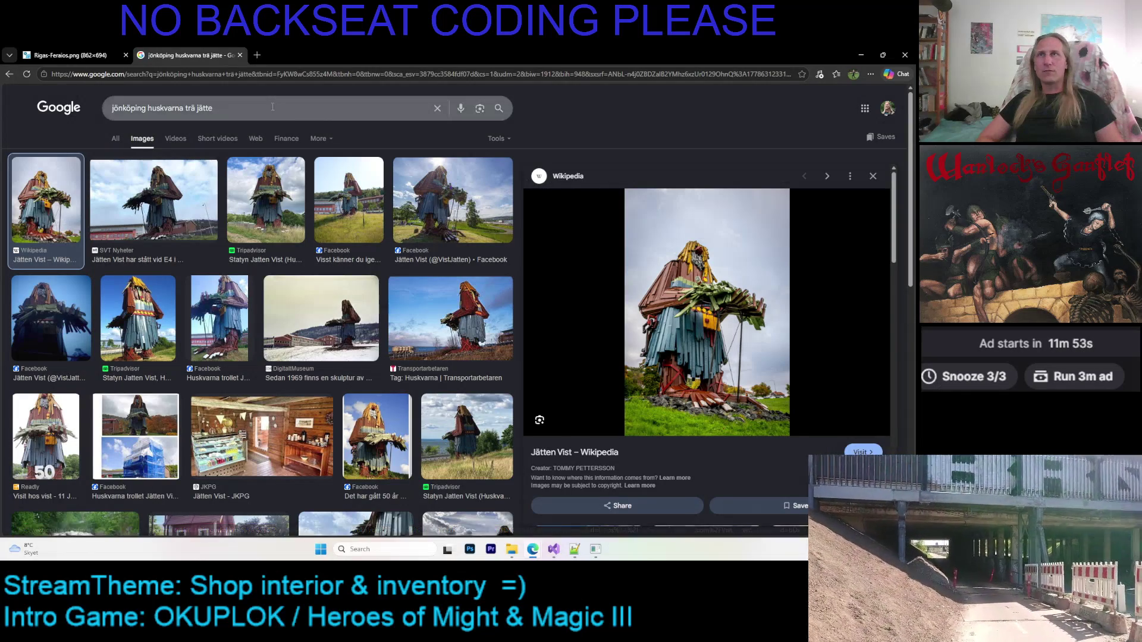
key(BackSpace)
key(BackSpace)
key(BackSpace)
key(BackSpace)
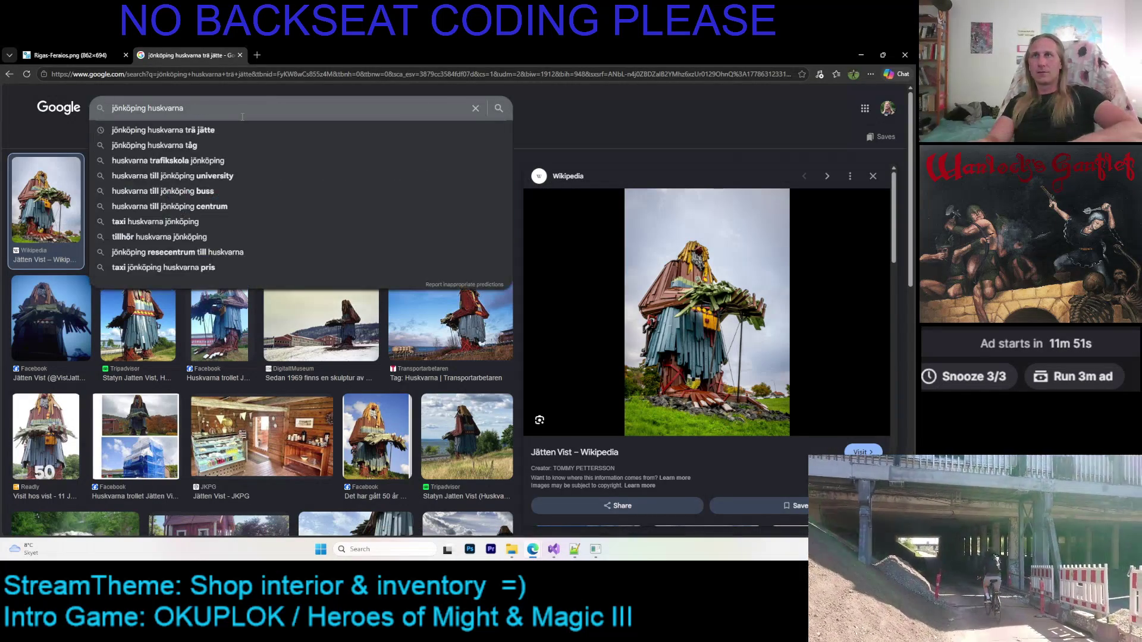
text(jätten vist)
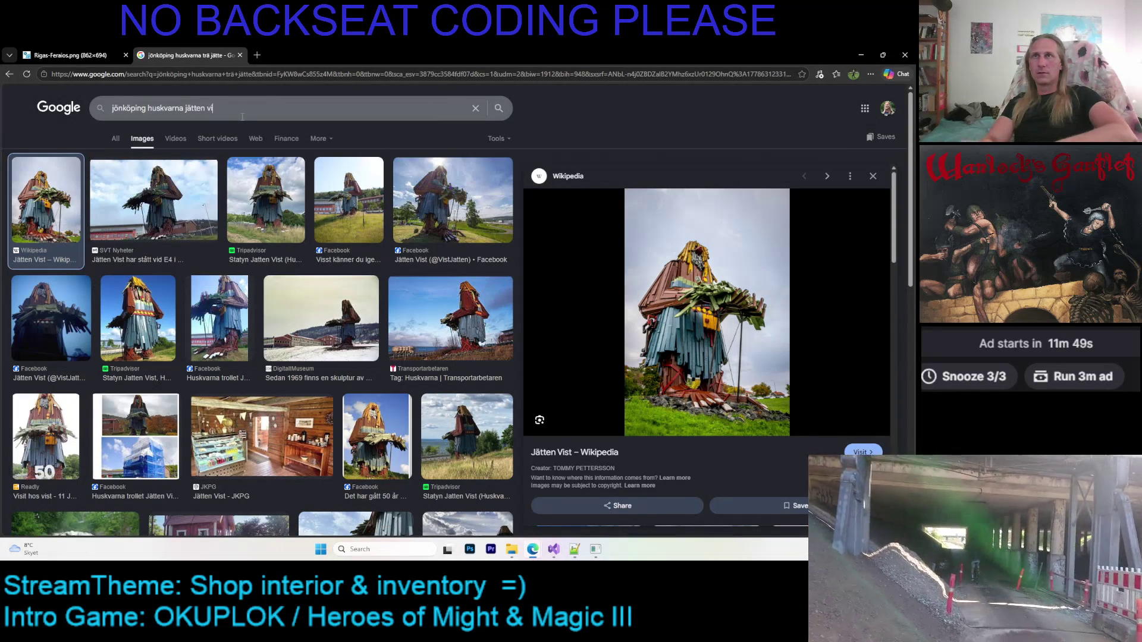
key(Return)
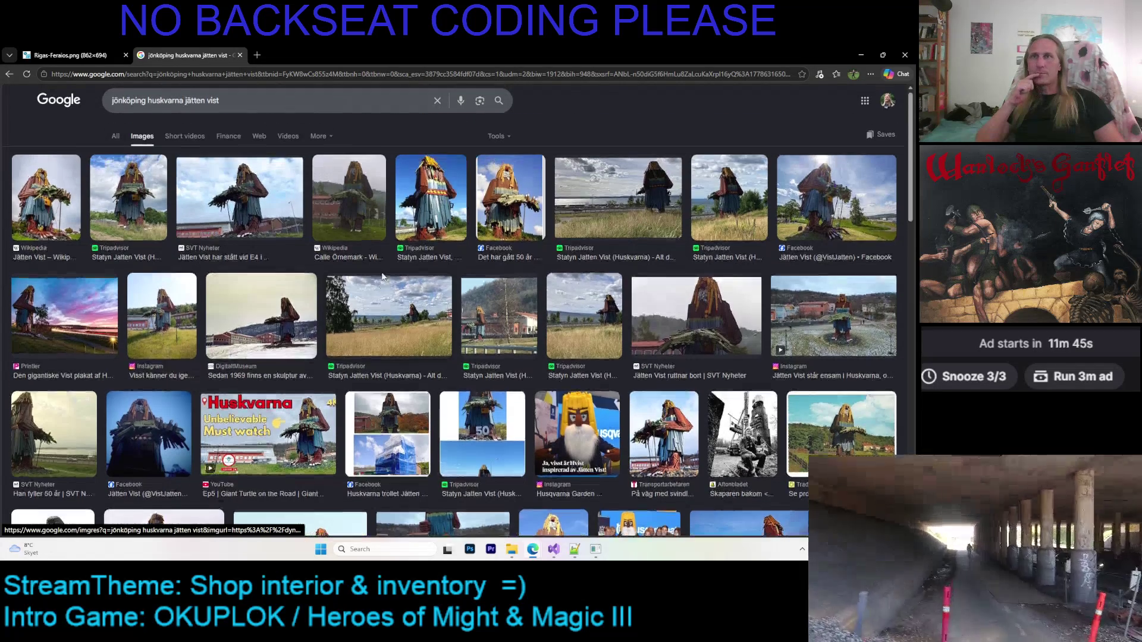
Browse the statue previews and open the Tripadvisor photo statyn-jatten-vist.jpg in a new tab.
click(240, 196)
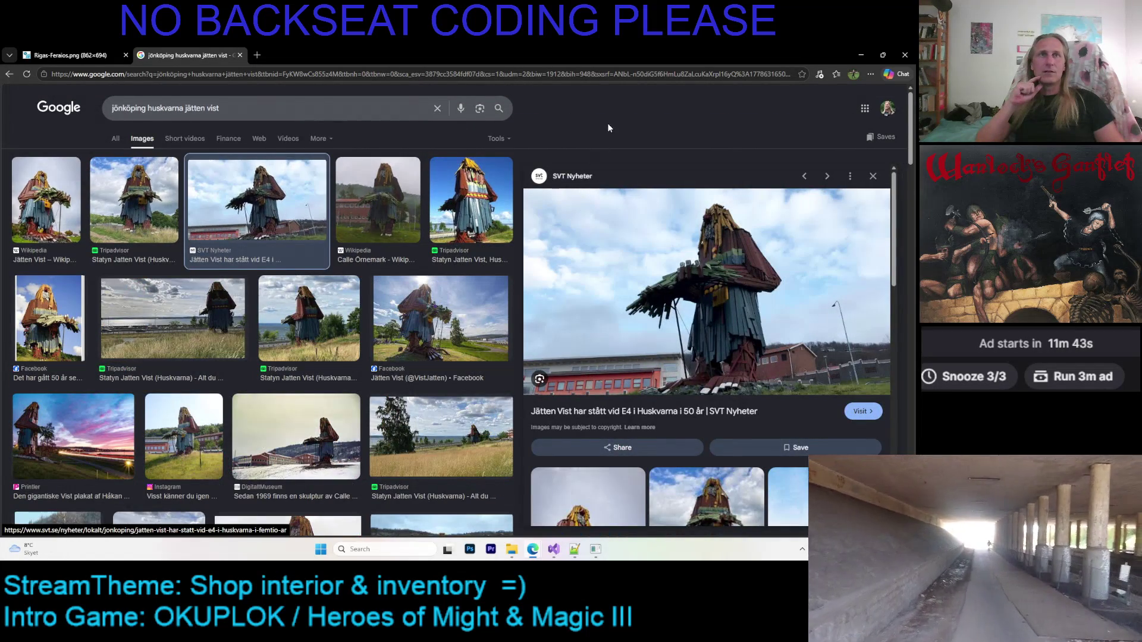
scroll(631, 238, down, 5)
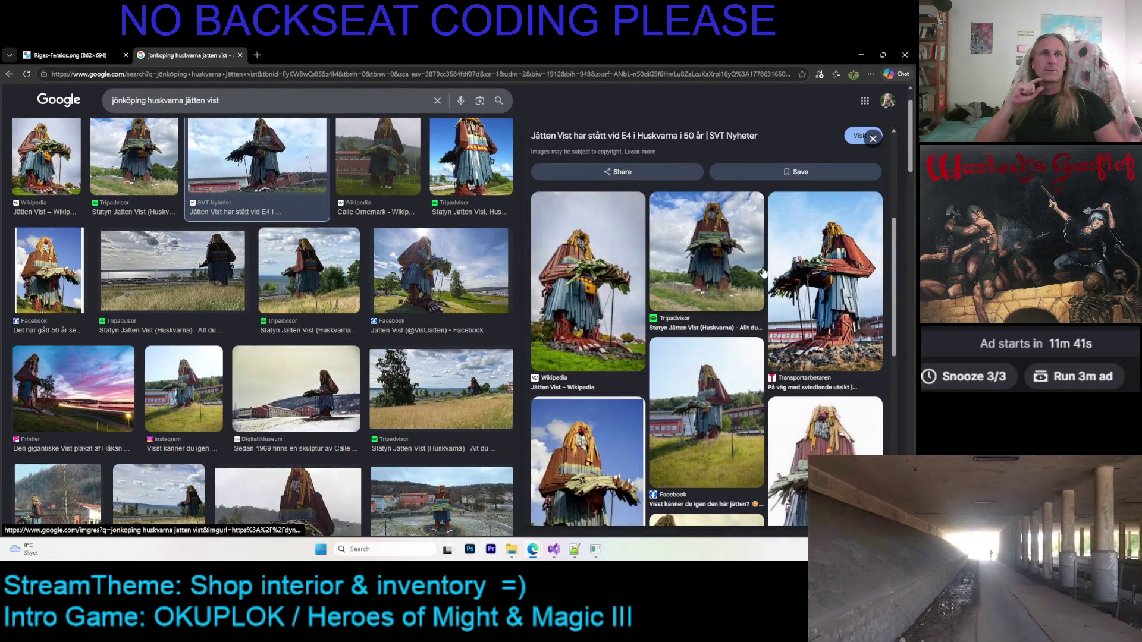
click(591, 261)
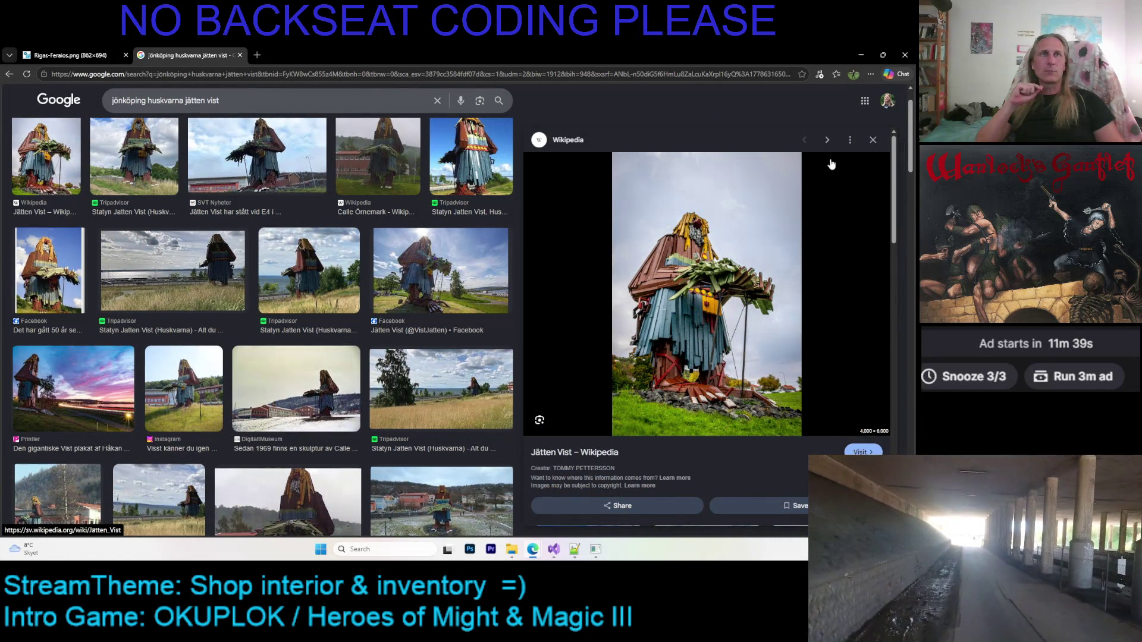
click(827, 141)
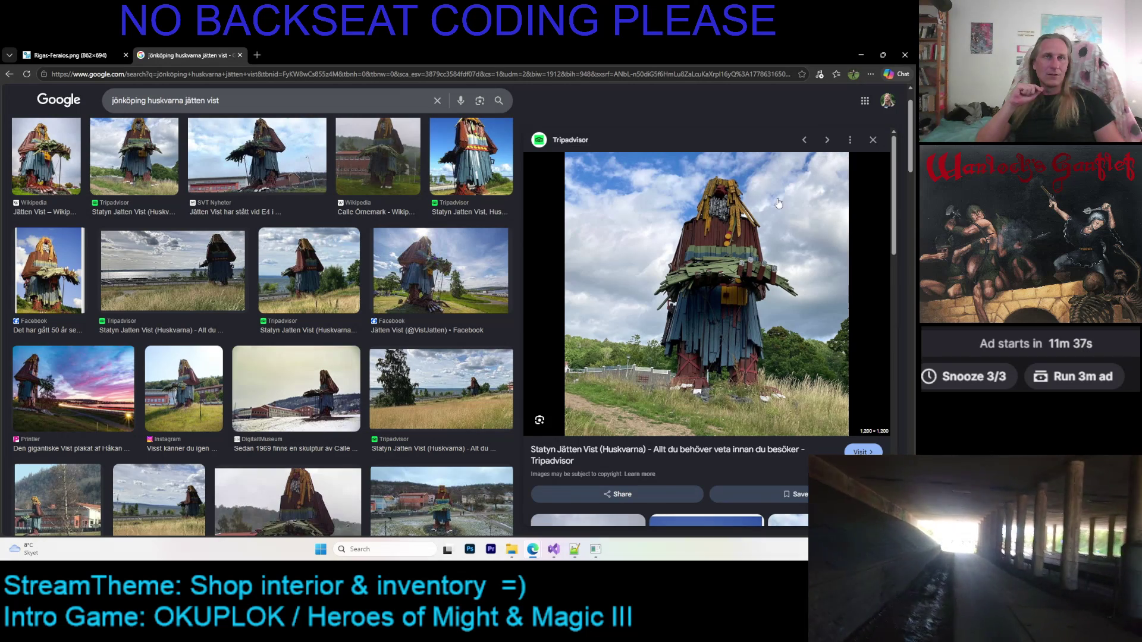
right_click(724, 226)
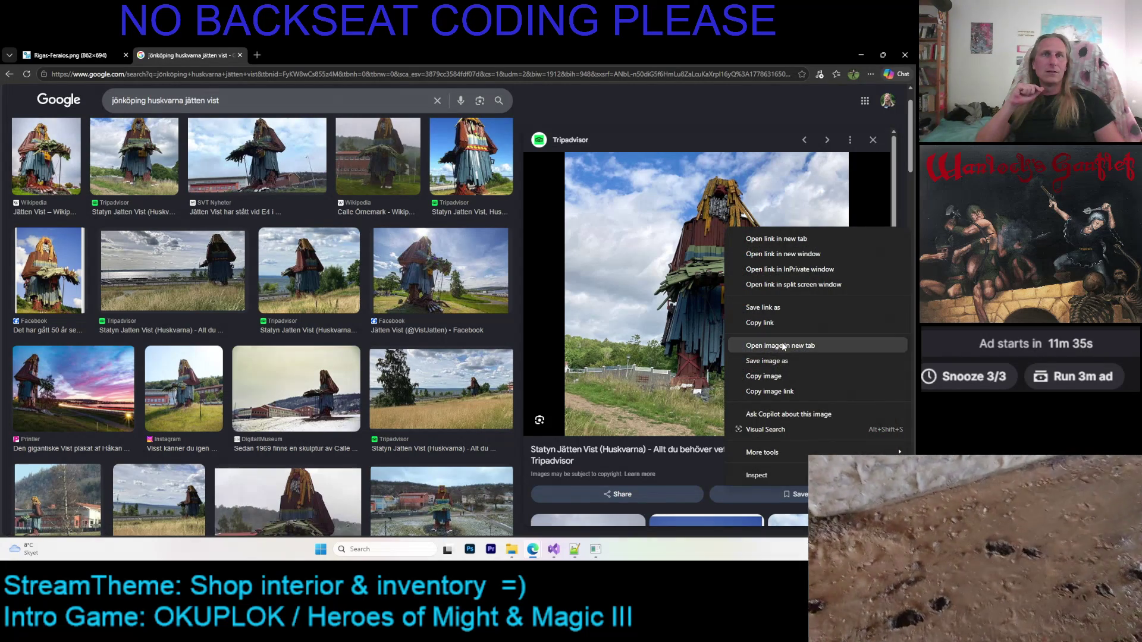
click(784, 347)
click(304, 54)
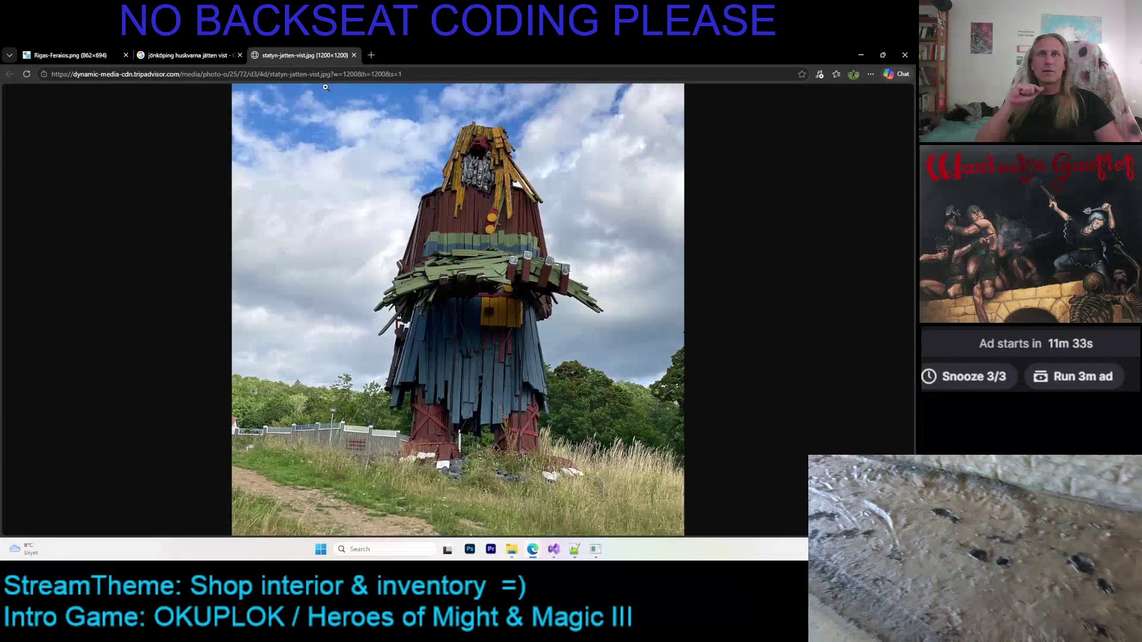
Enlarge the statue photo, zoom in to study its details, then return to the paint program.
click(478, 252)
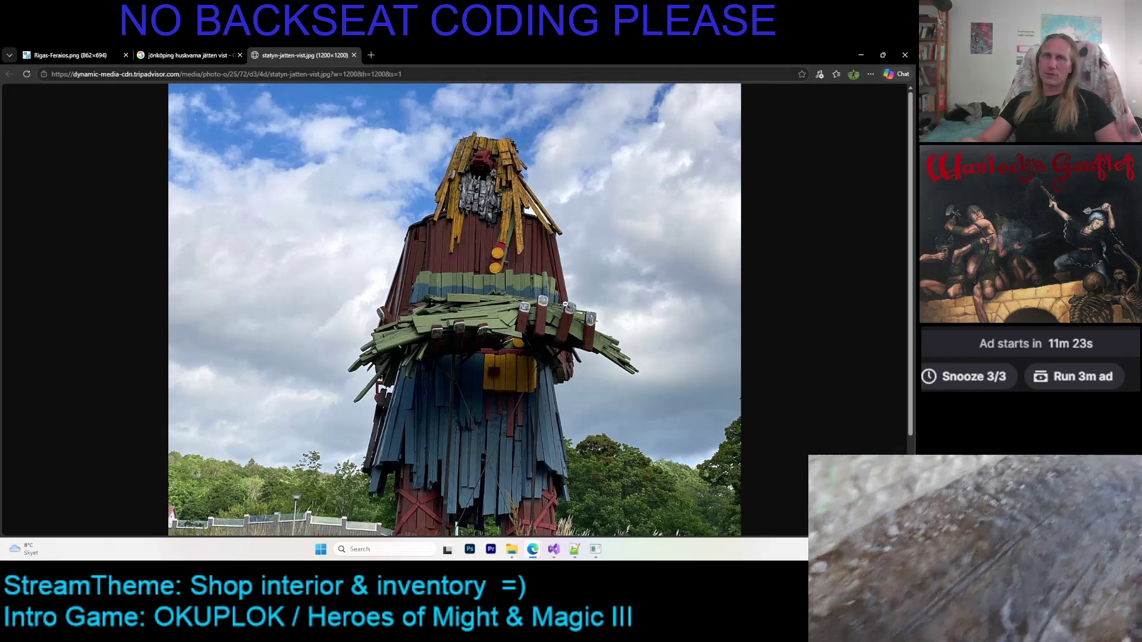
scroll(565, 305, up, 4)
scroll(654, 345, down, 1)
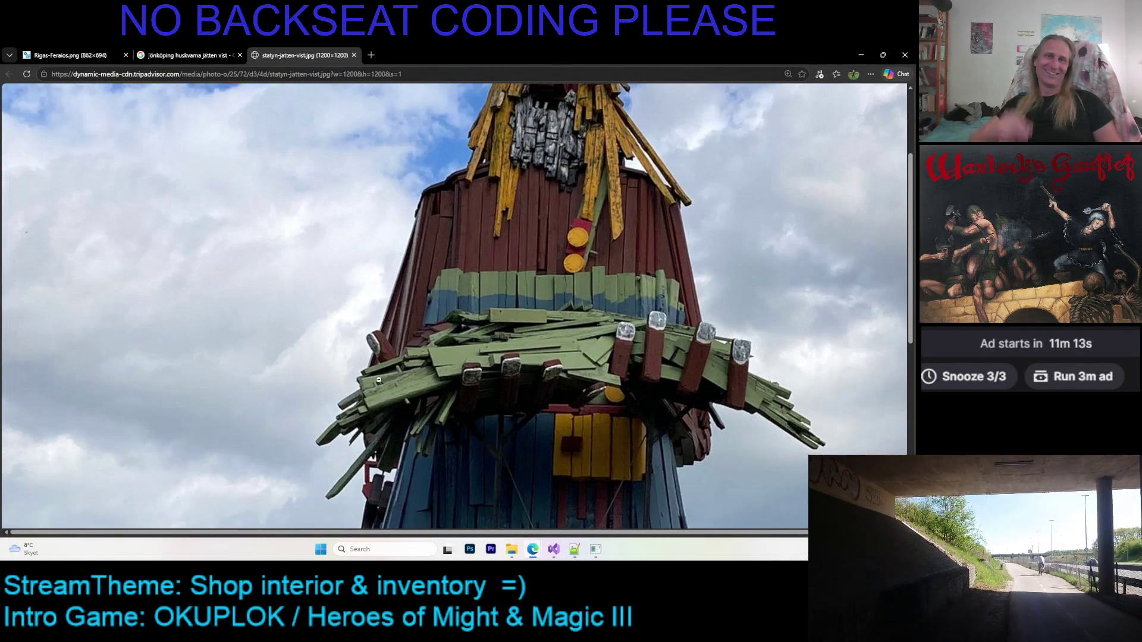
scroll(624, 342, down, 3)
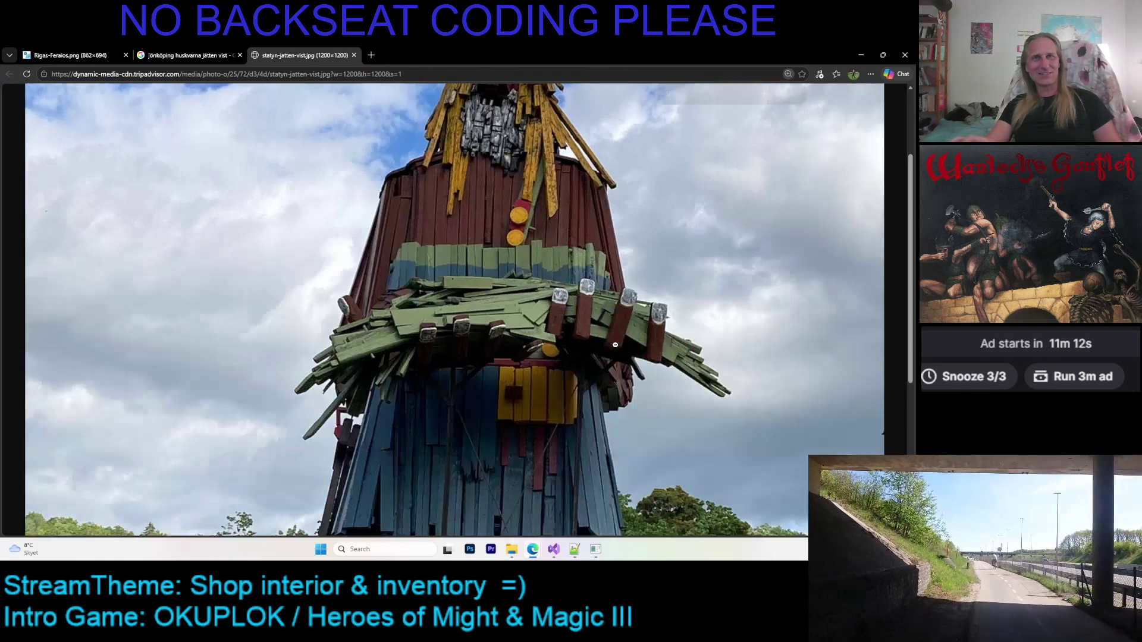
scroll(615, 345, up, 3)
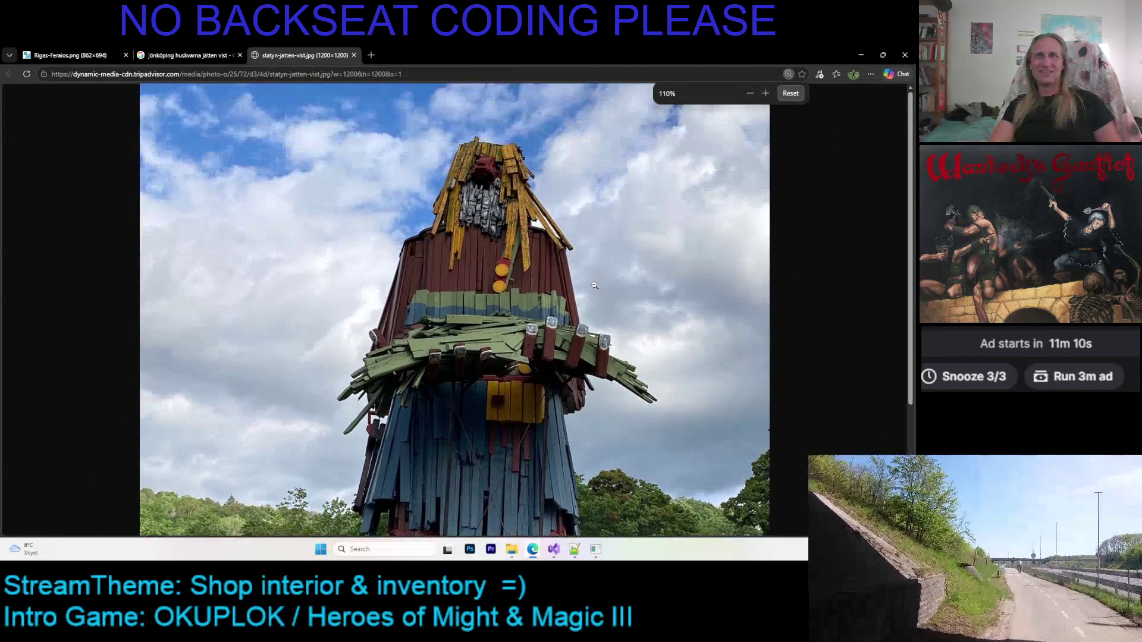
scroll(600, 278, down, 1)
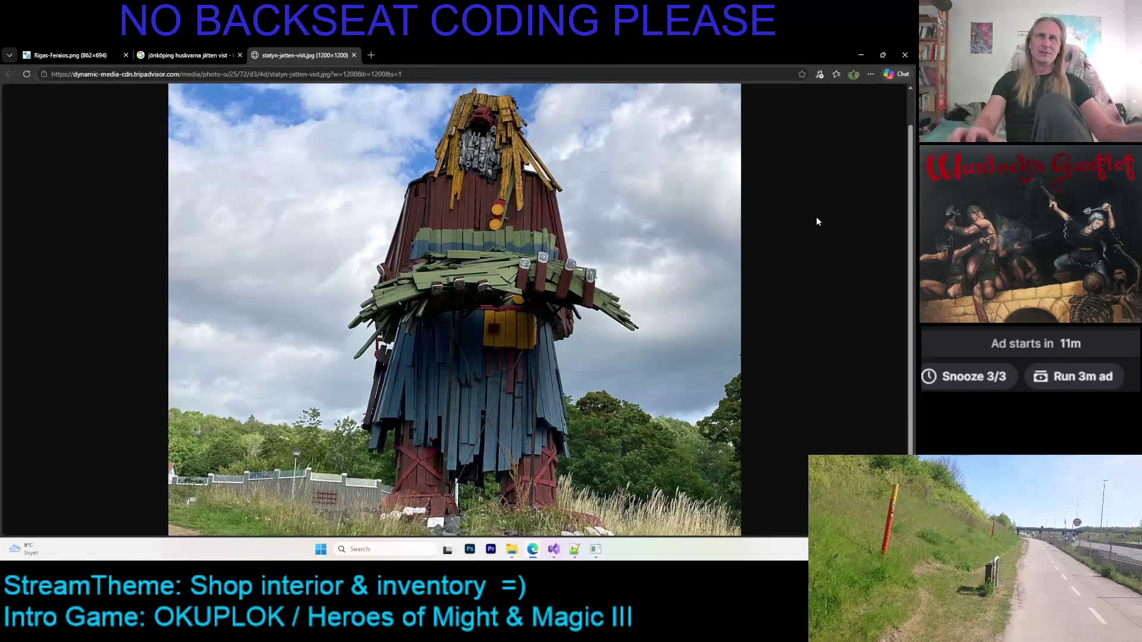
click(595, 549)
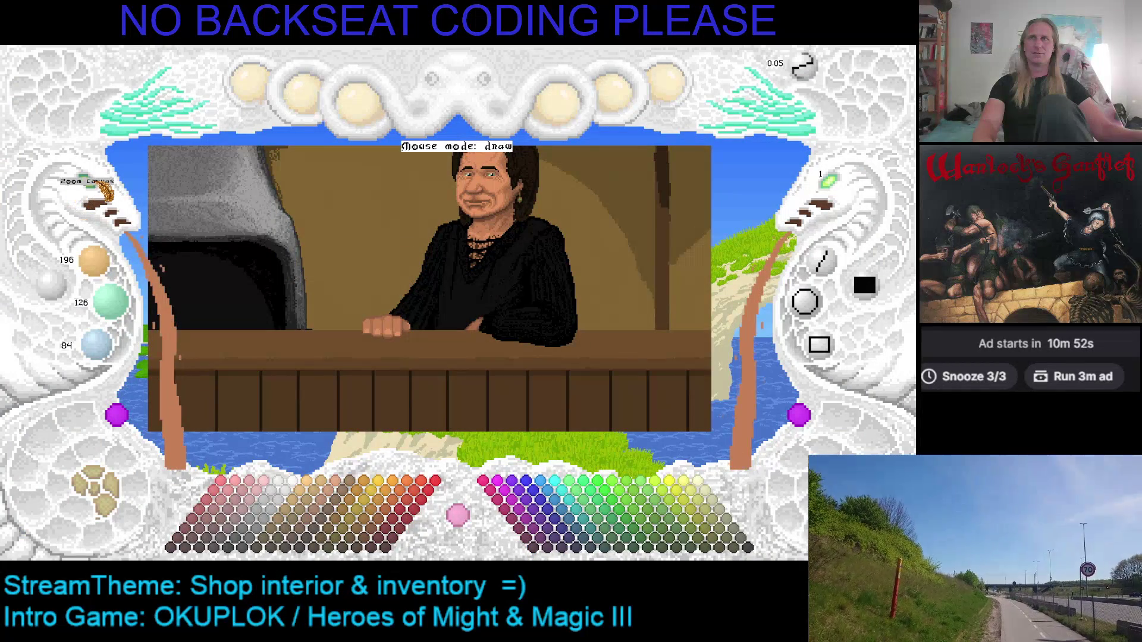
Zoom the canvas onto the woman's fist and darken the brush to mid brown 112/72/48.
click(101, 197)
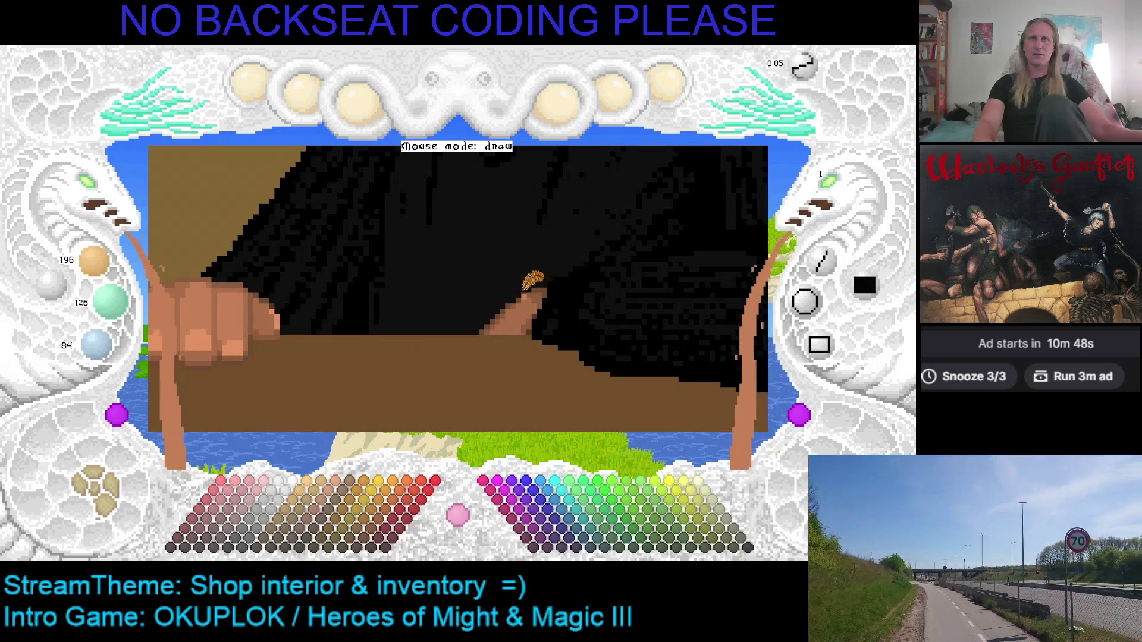
scroll(536, 283, down, 6)
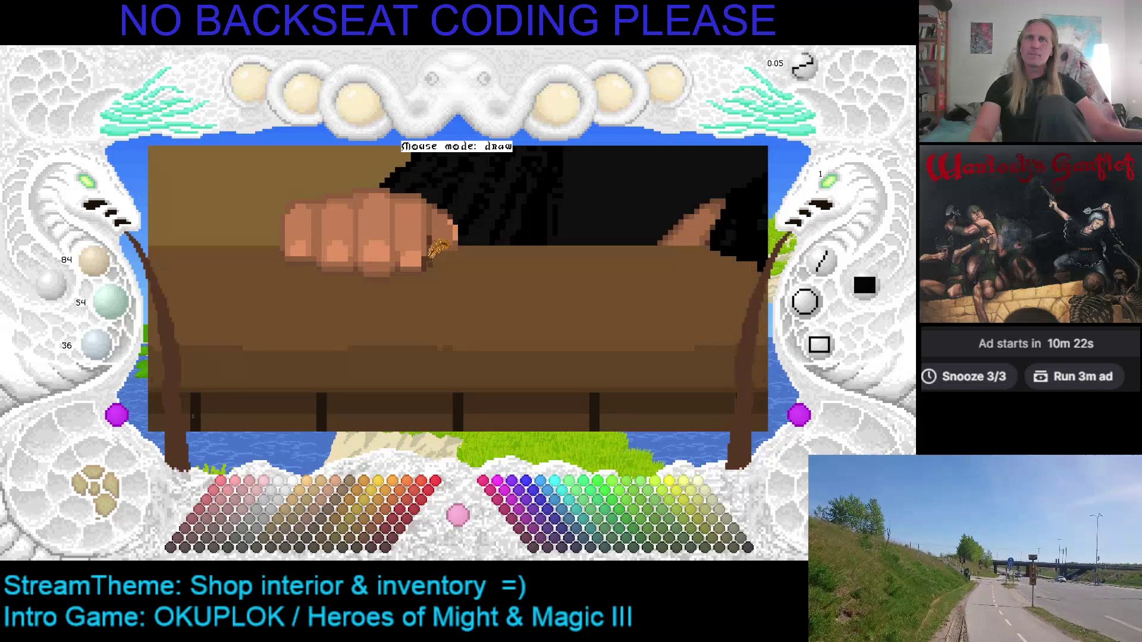
scroll(419, 269, up, 2)
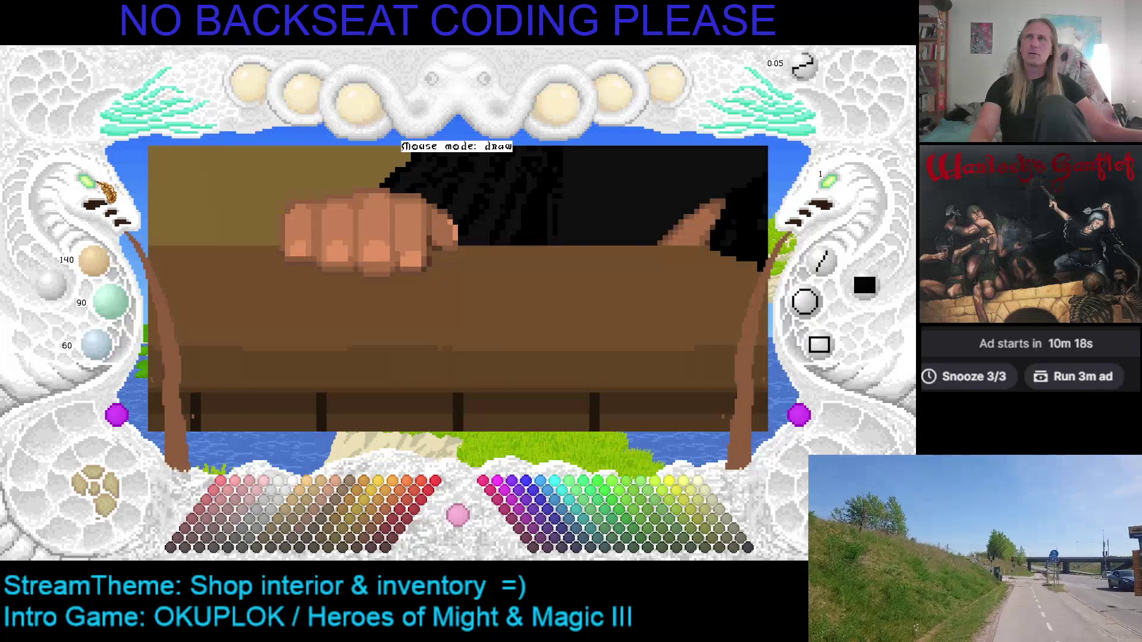
scroll(361, 303, up, 3)
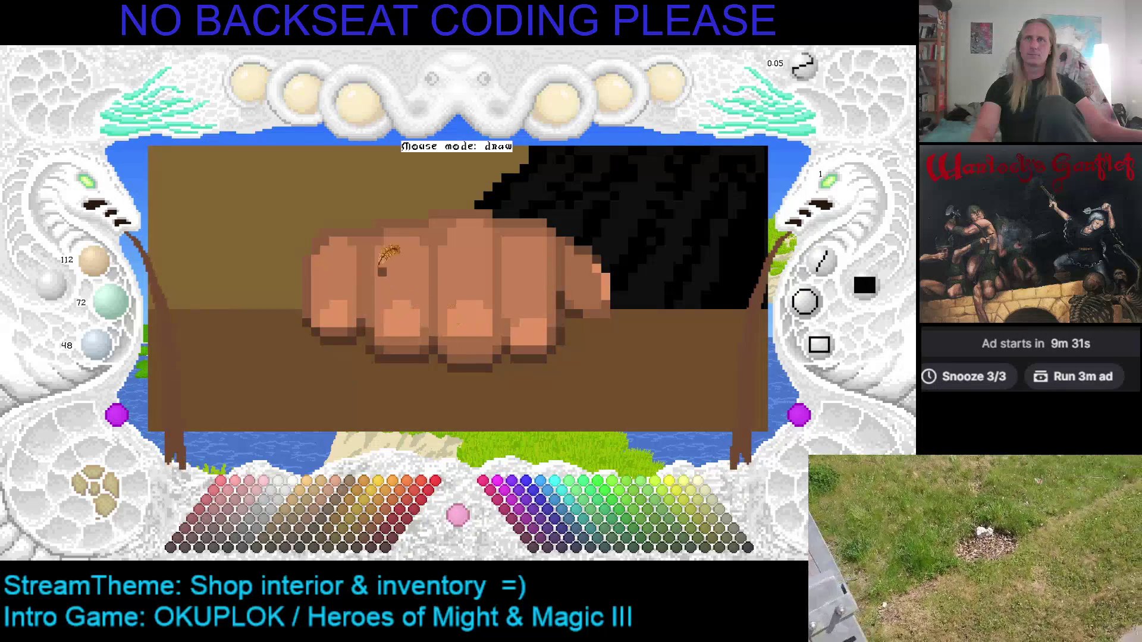
Eyedrop the fist's skin tones 196/126/84, 112/72/48 and 168/108/72, plus the background brown.
right_click(354, 253)
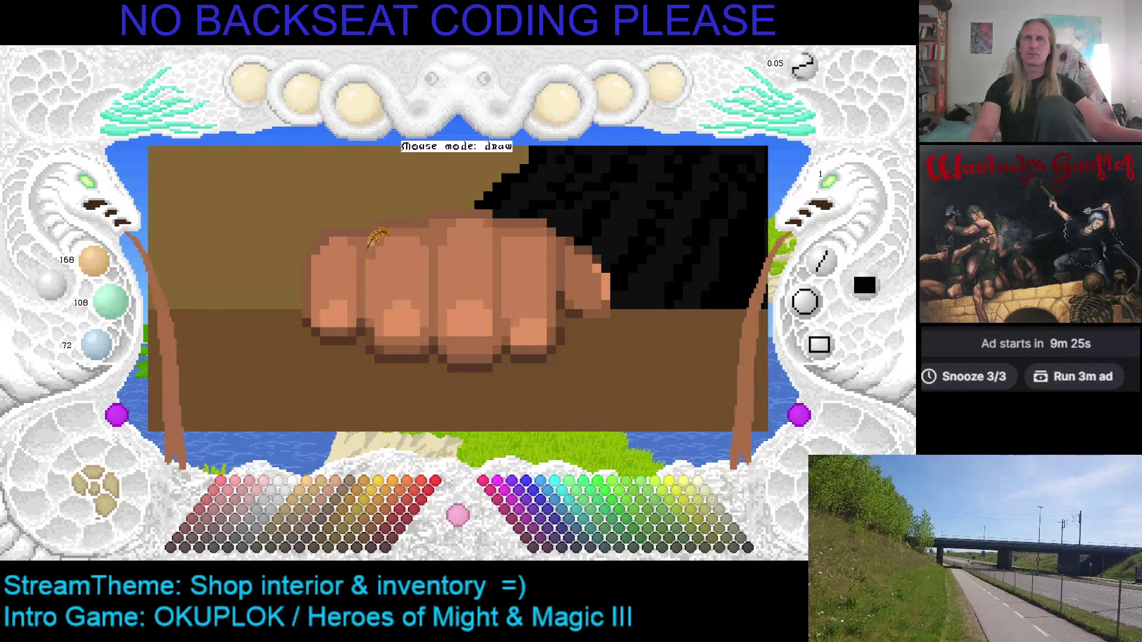
right_click(361, 254)
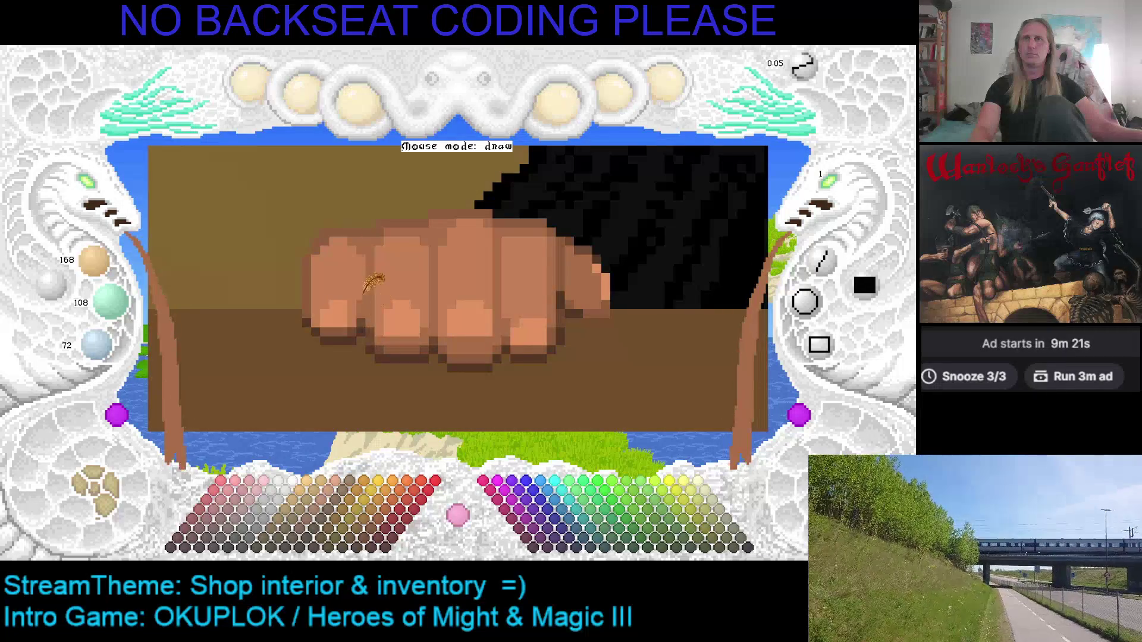
right_click(364, 294)
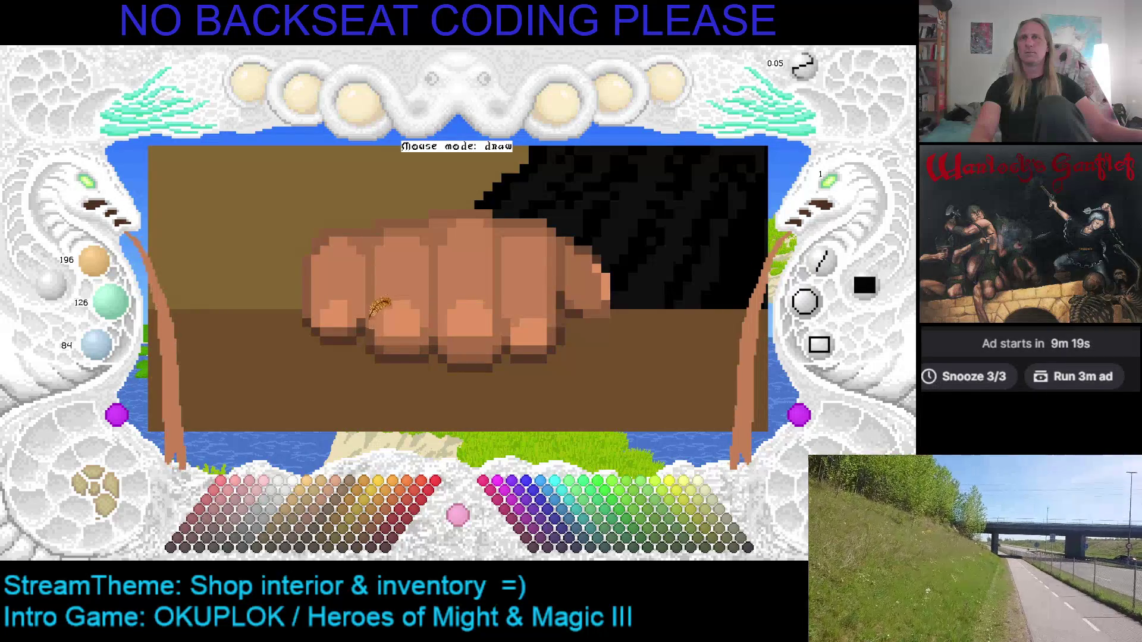
right_click(363, 317)
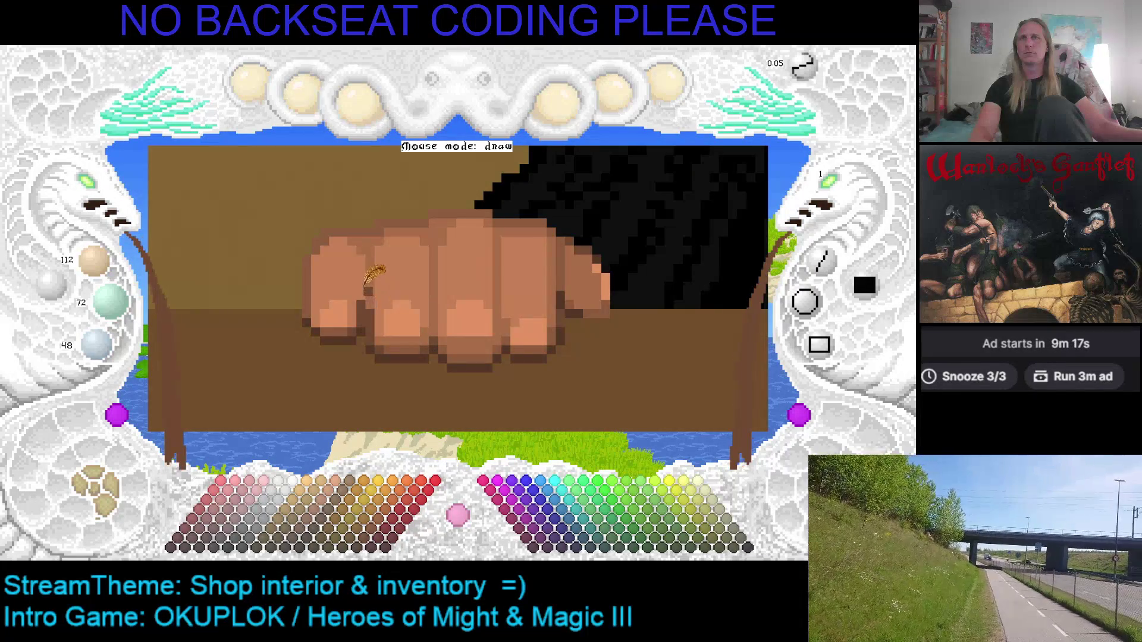
right_click(364, 297)
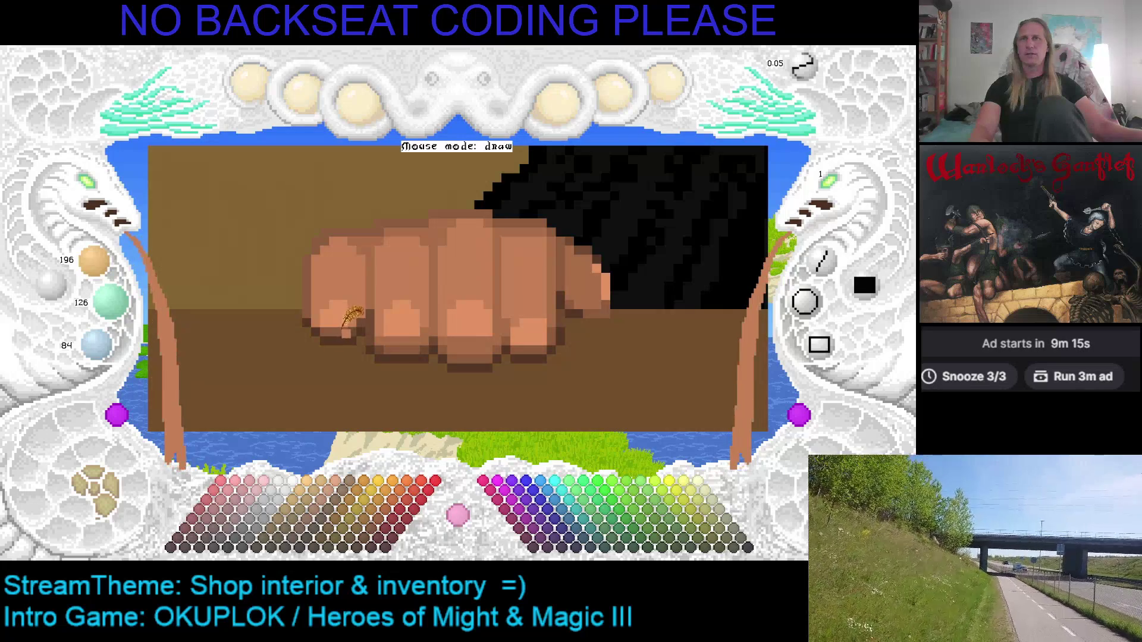
right_click(308, 286)
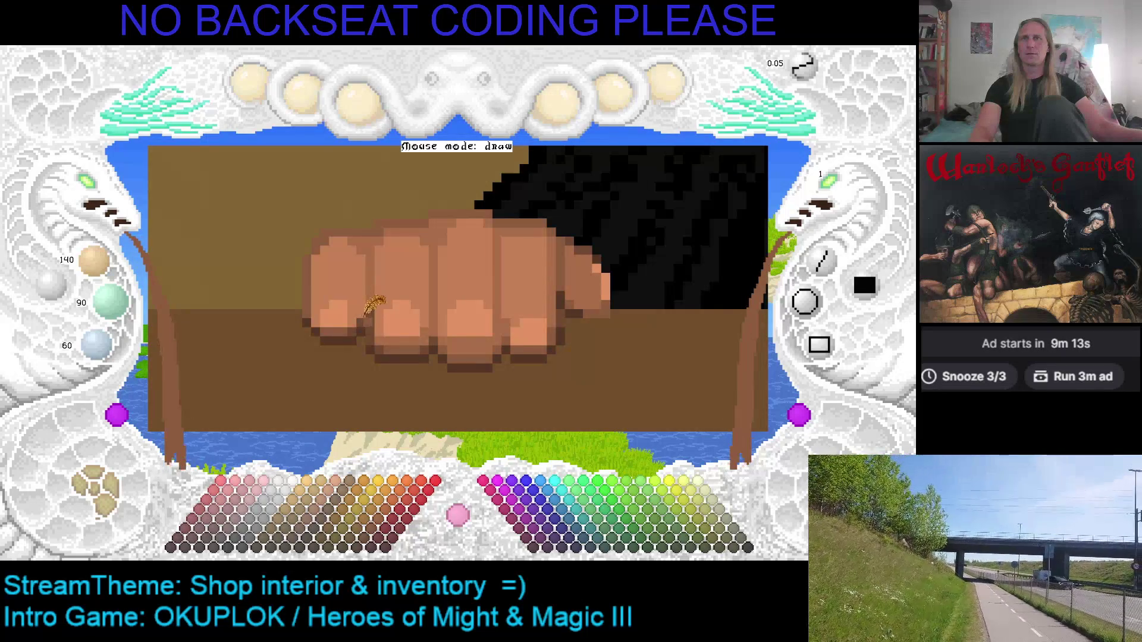
right_click(367, 270)
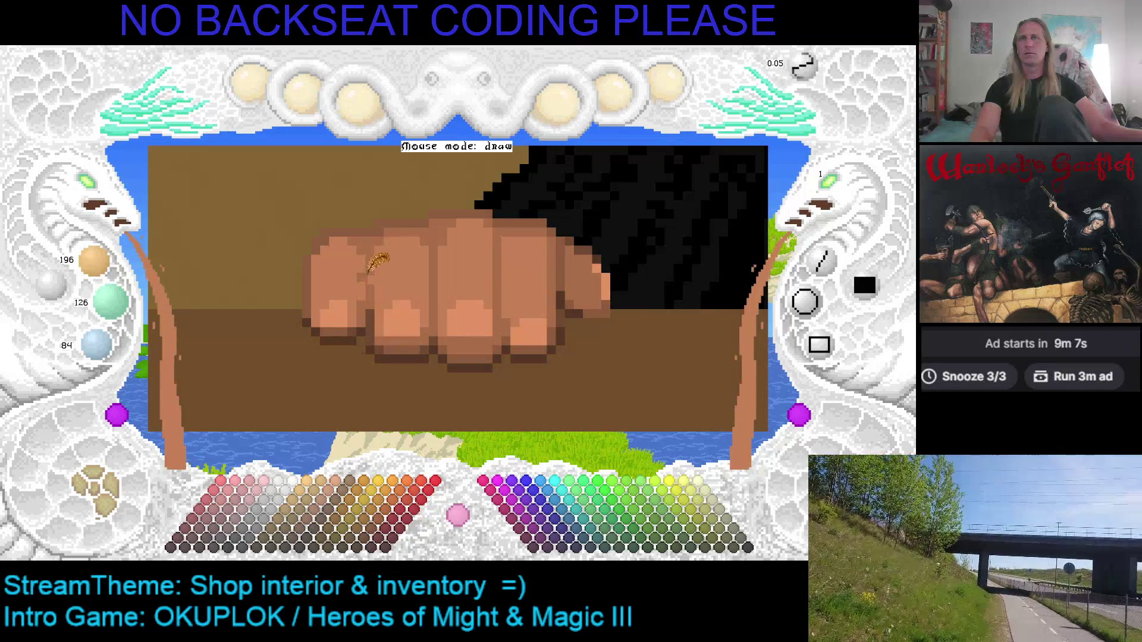
Pan right and sample more knuckle shades, including 140/90/60 and the 224/144/96 highlight.
key(Right)
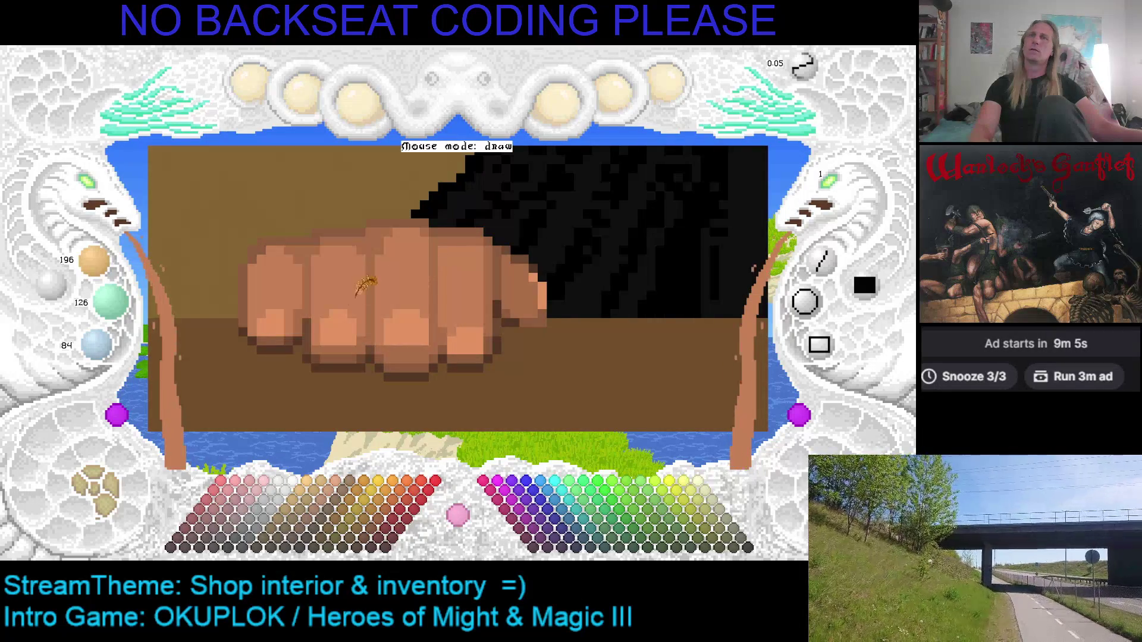
right_click(292, 335)
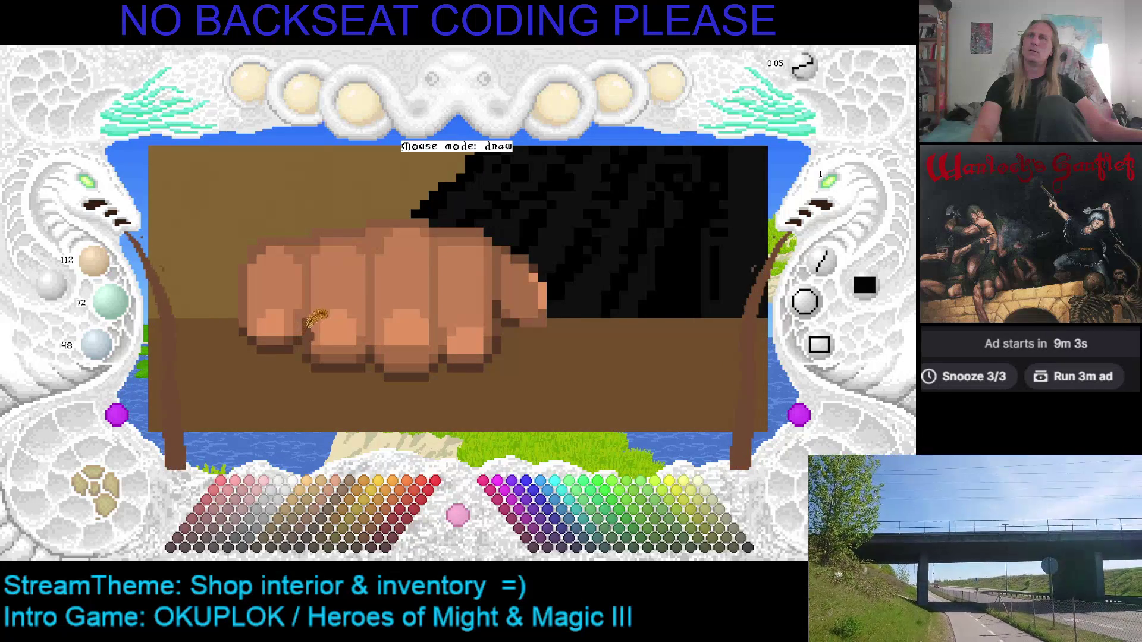
right_click(292, 337)
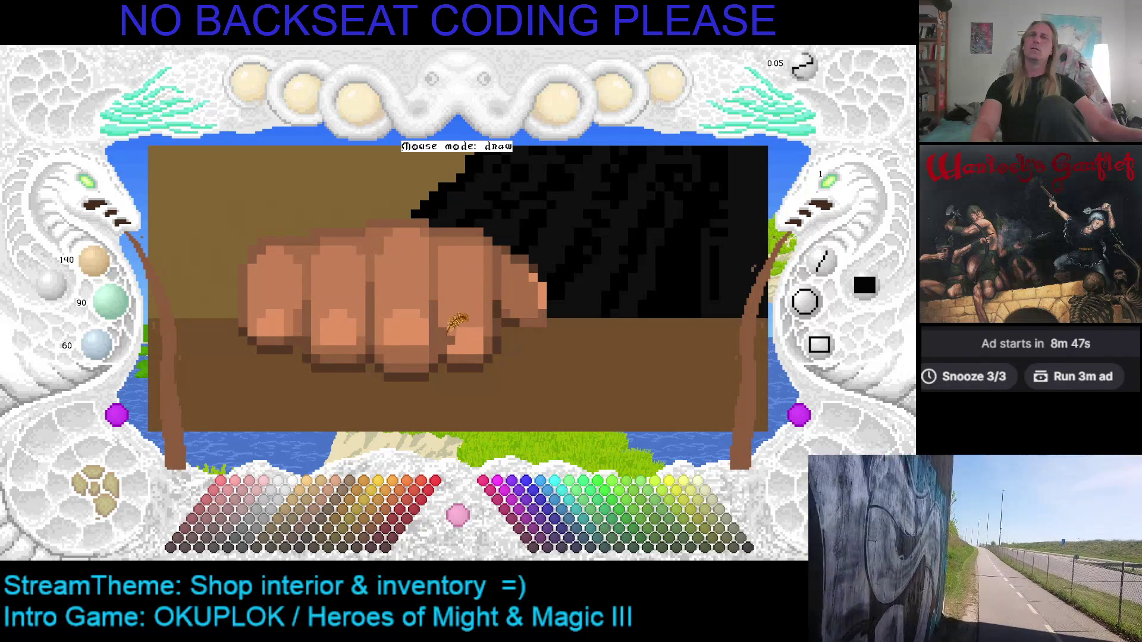
right_click(383, 337)
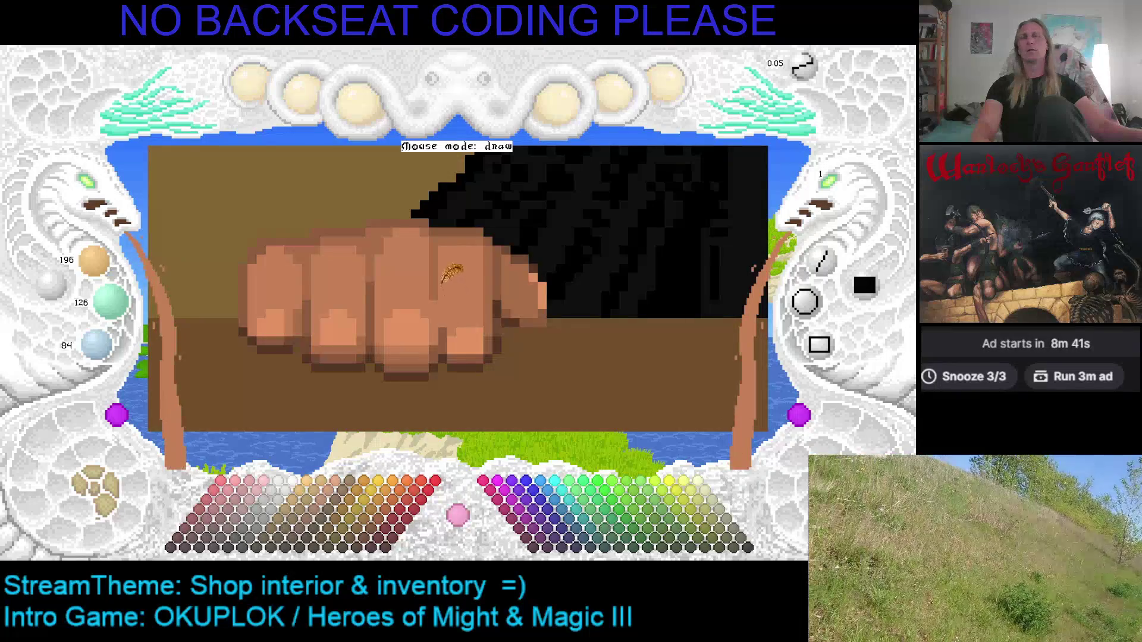
right_click(436, 291)
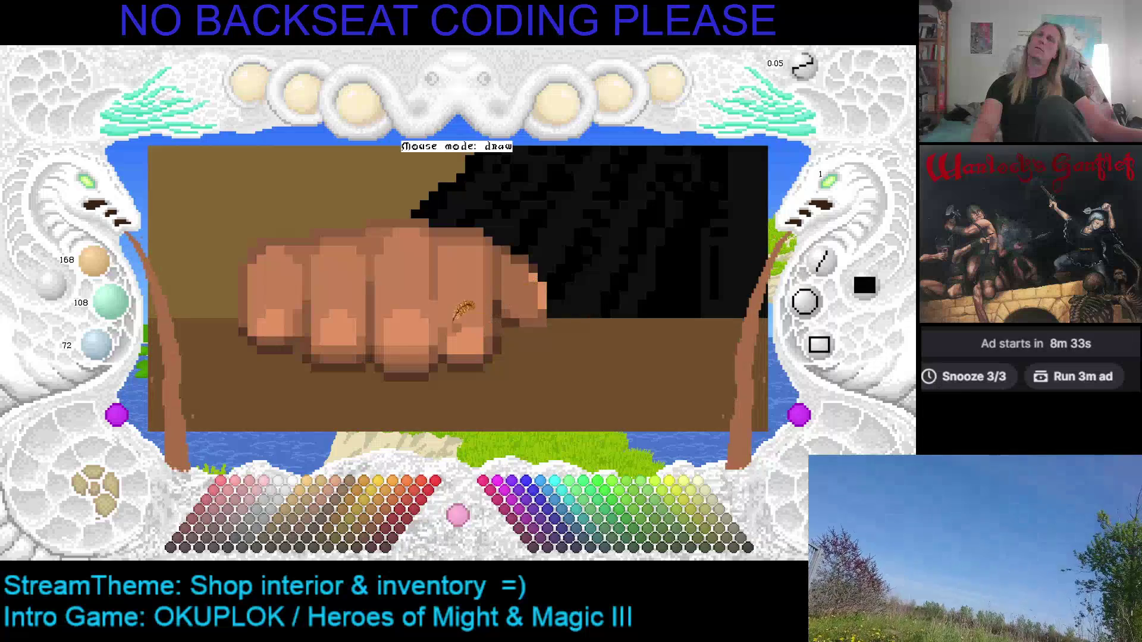
right_click(395, 339)
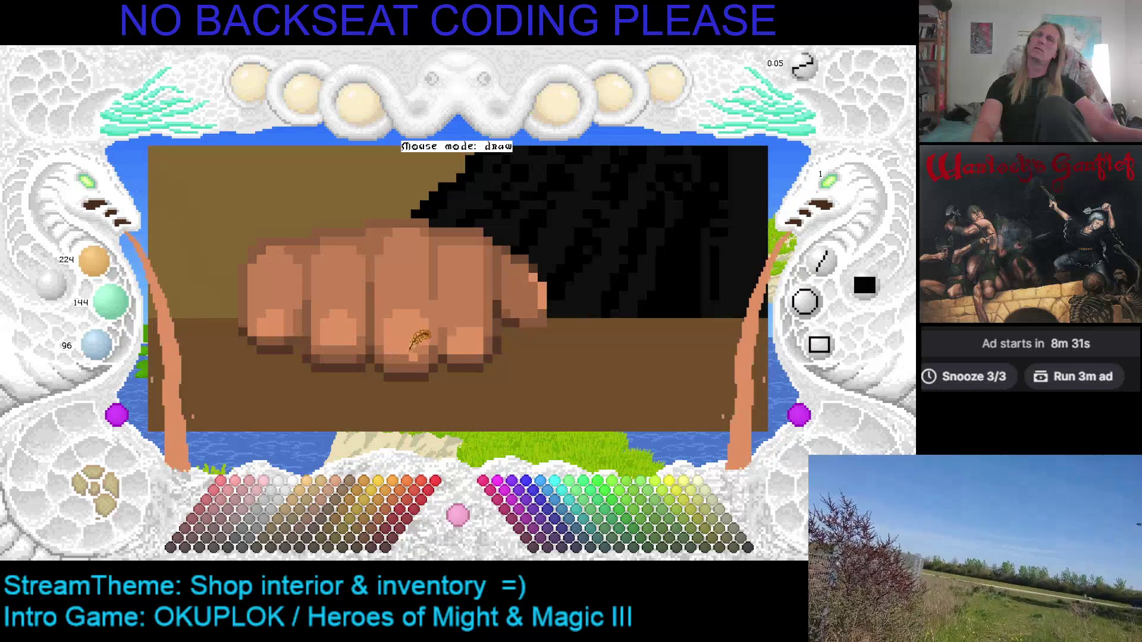
right_click(384, 333)
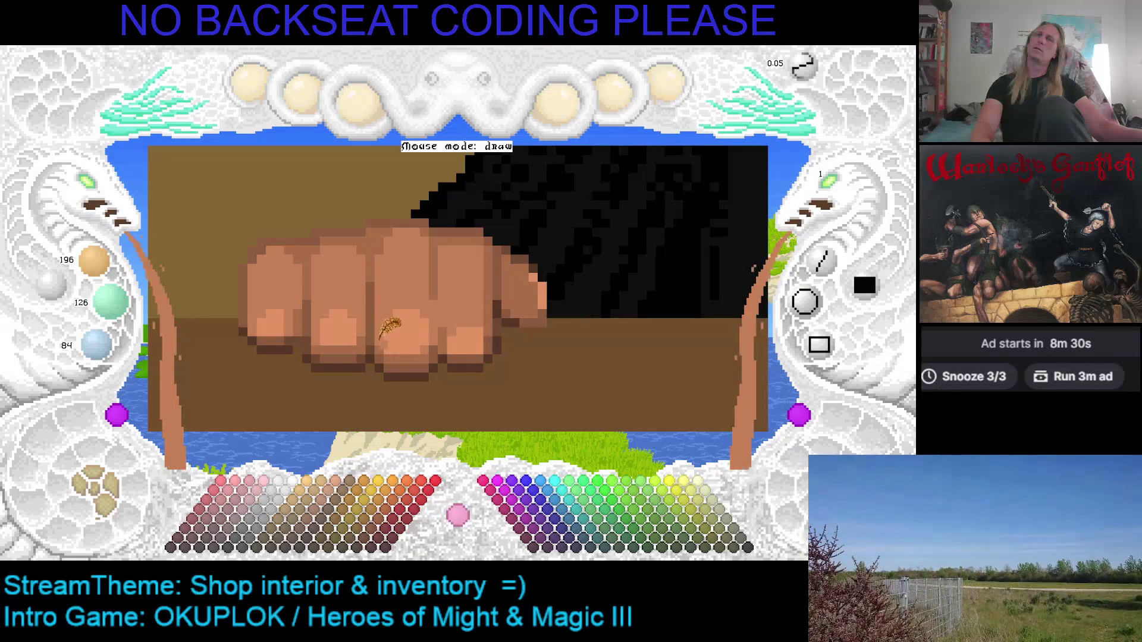
right_click(416, 342)
right_click(416, 304)
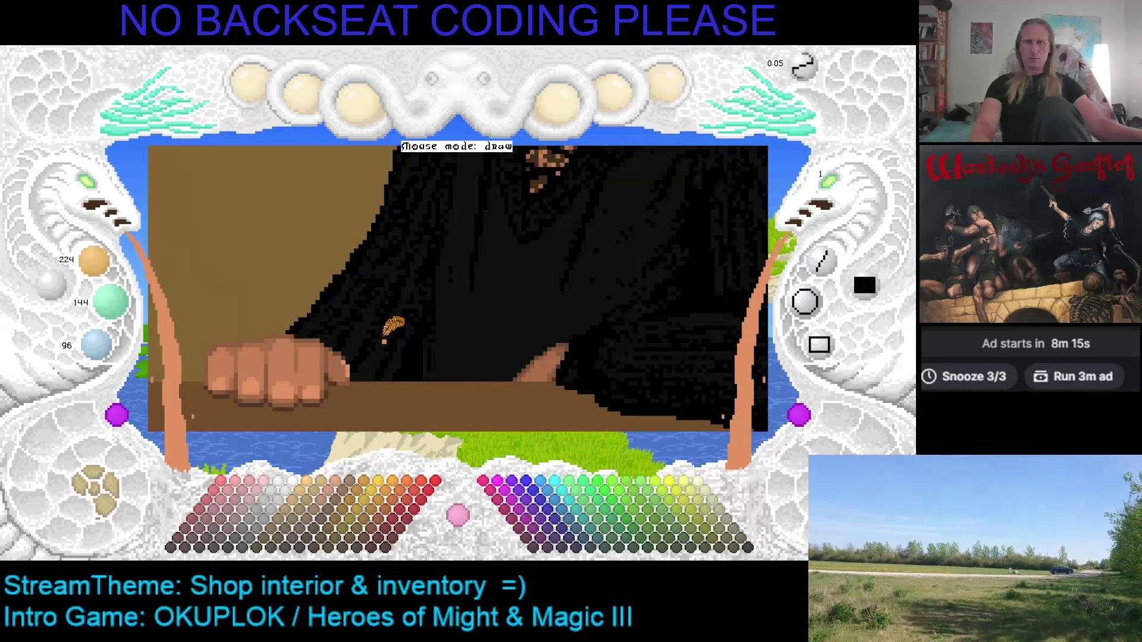
click(90, 201)
click(95, 196)
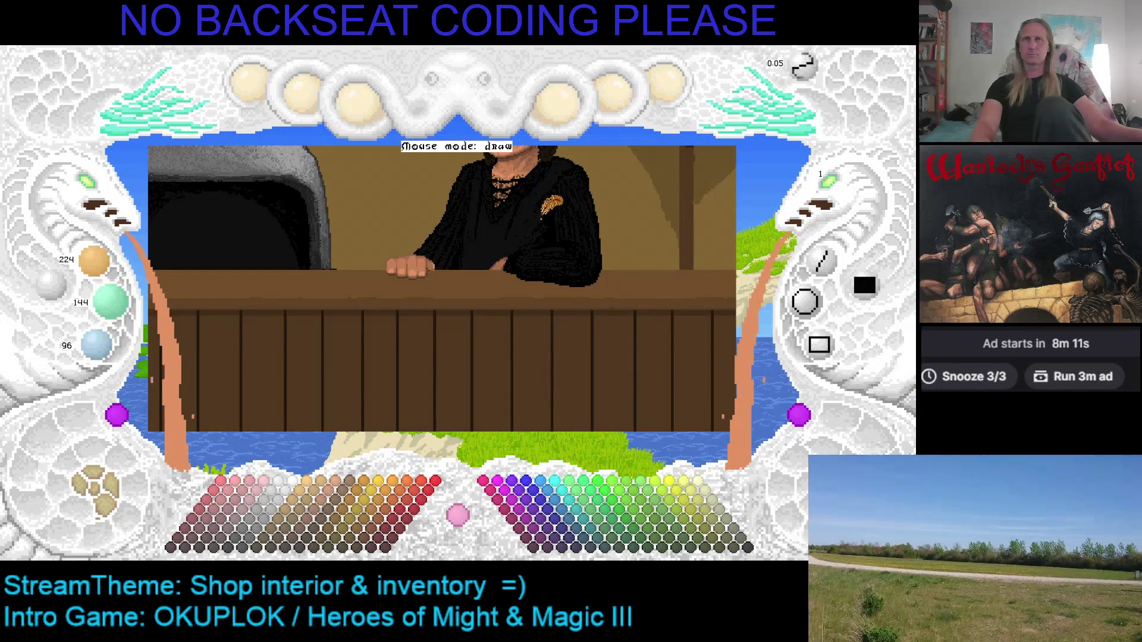
click(92, 196)
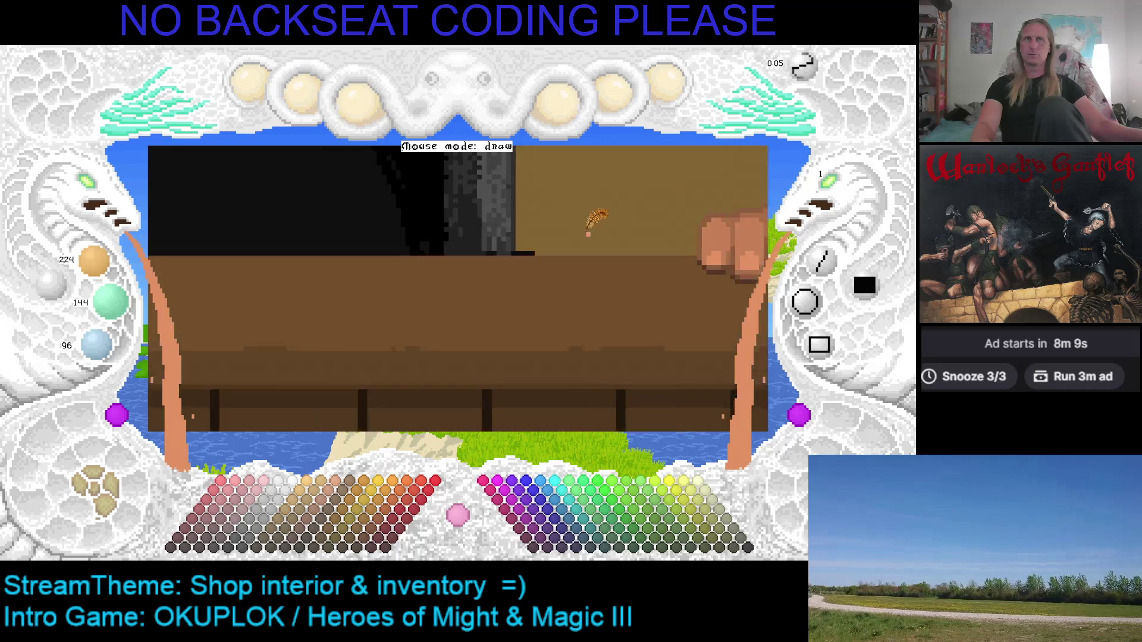
scroll(574, 316, down, 2)
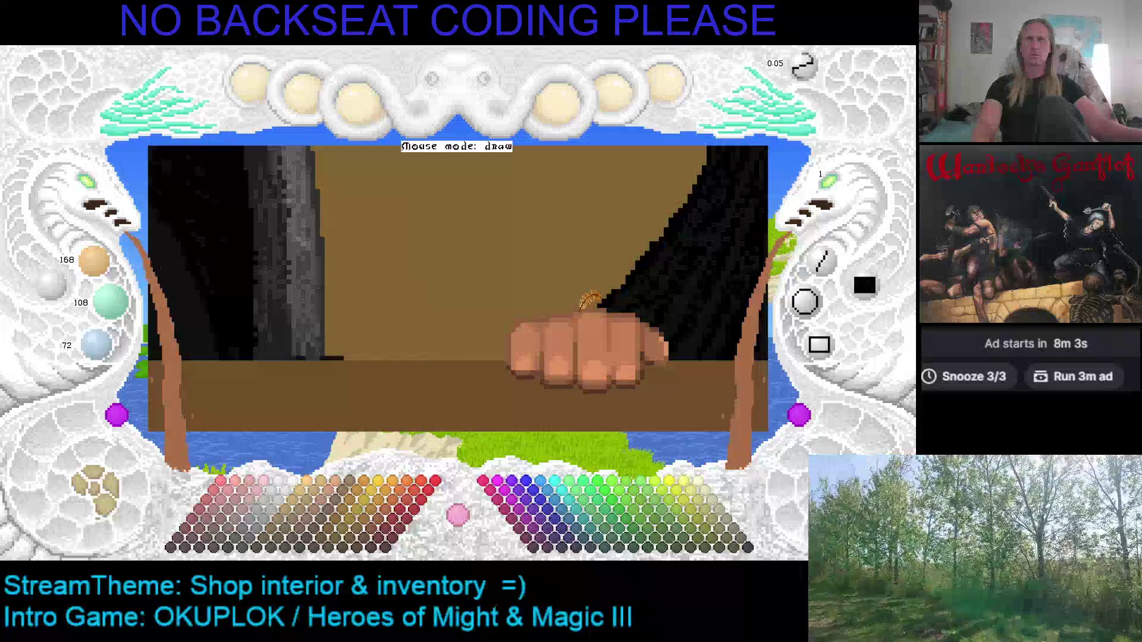
scroll(588, 292, down, 1)
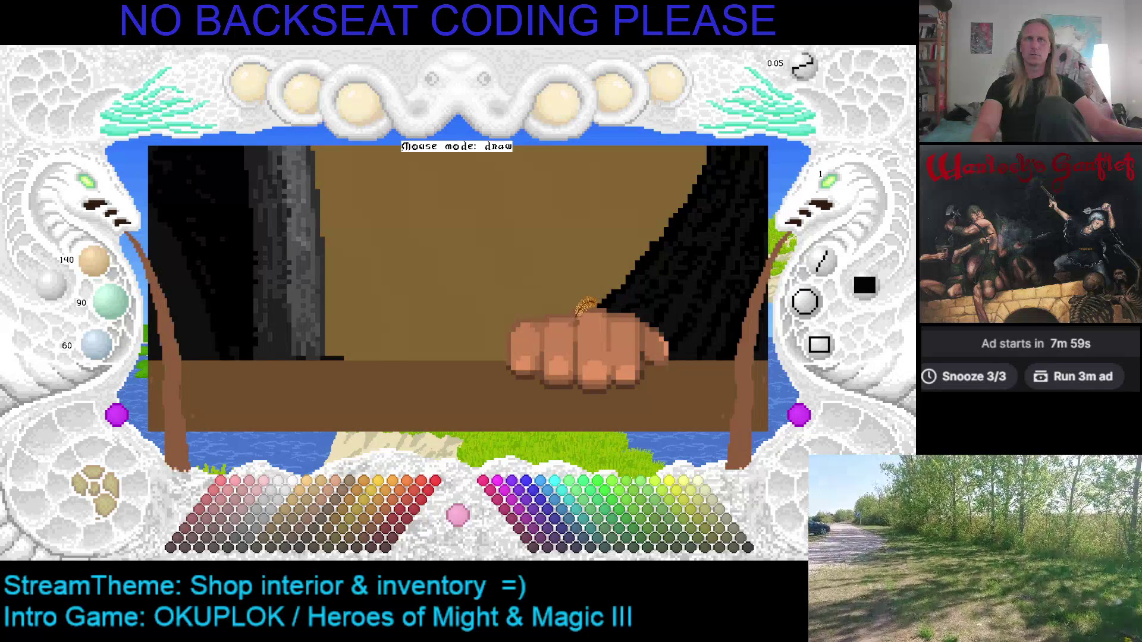
scroll(585, 320, up, 1)
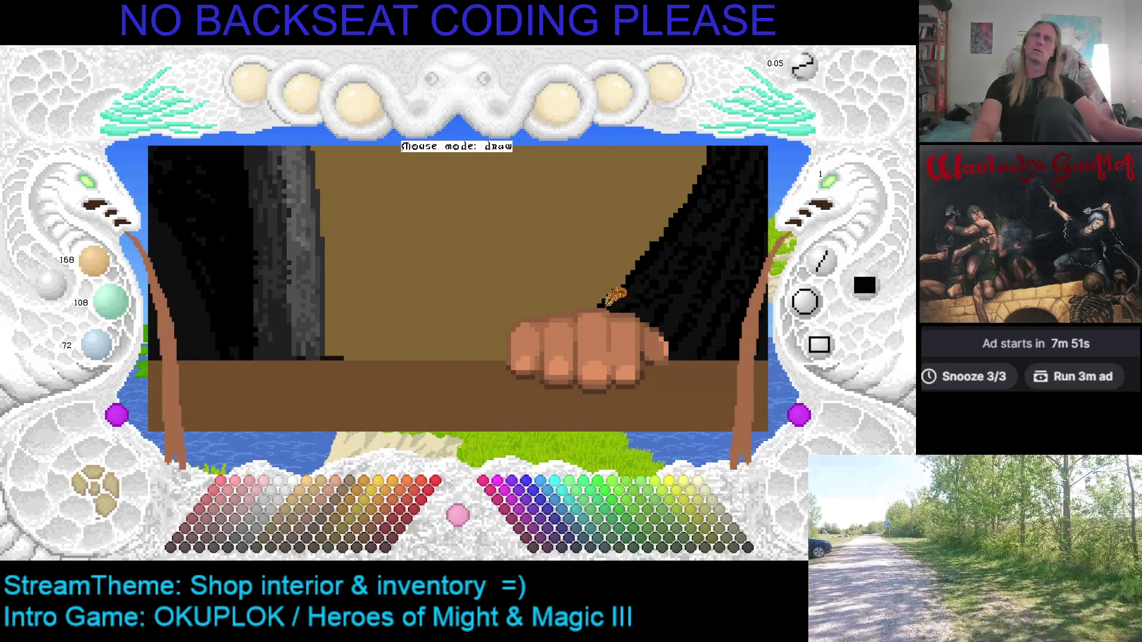
scroll(616, 300, down, 1)
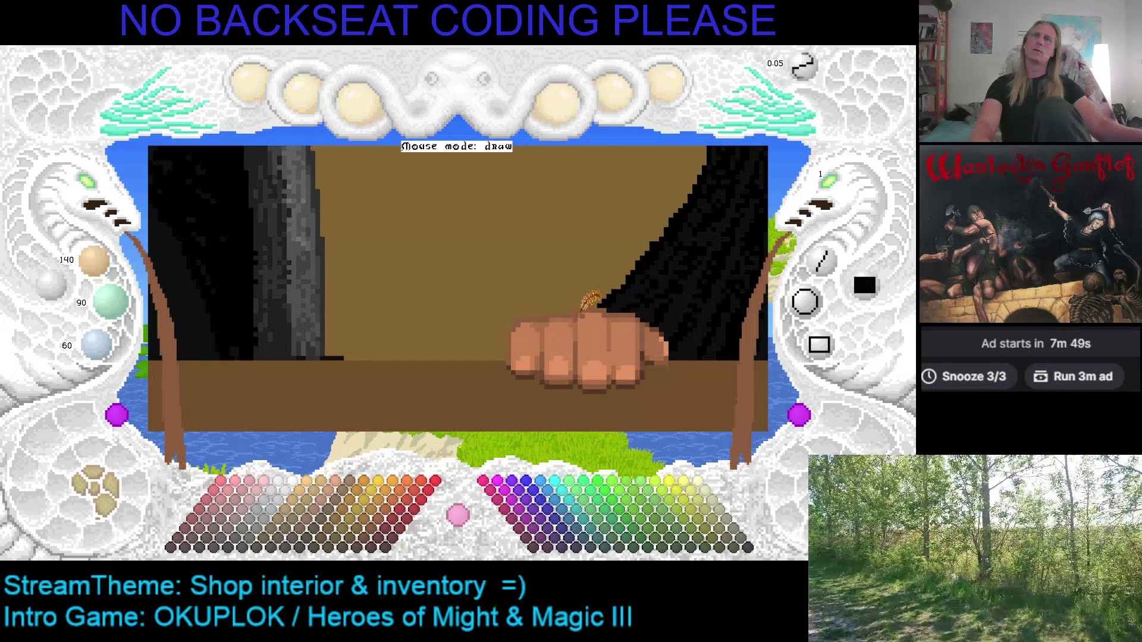
key(c)
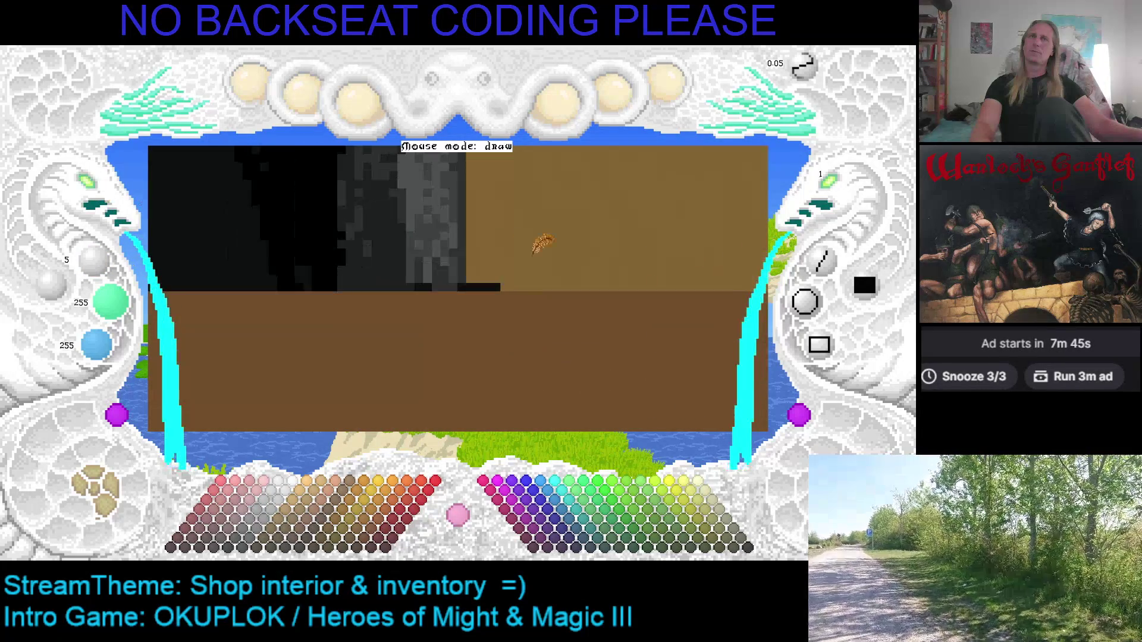
right_click(512, 308)
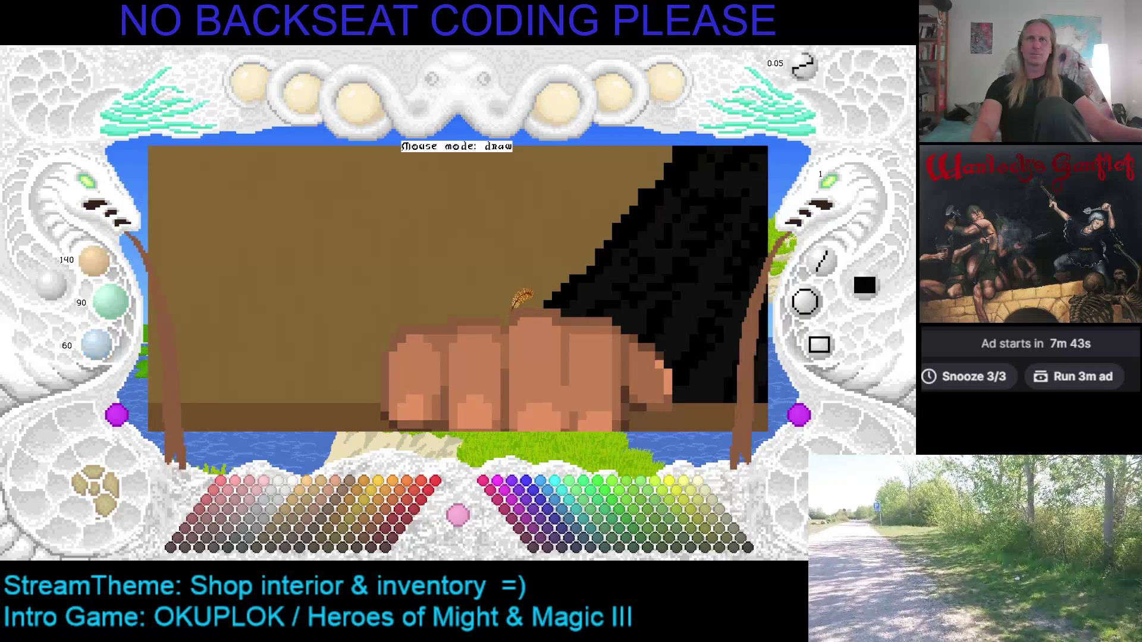
Undo the last change, sample mid, lighter and darker skin tones from the fist, and save.
key(ctrl+z)
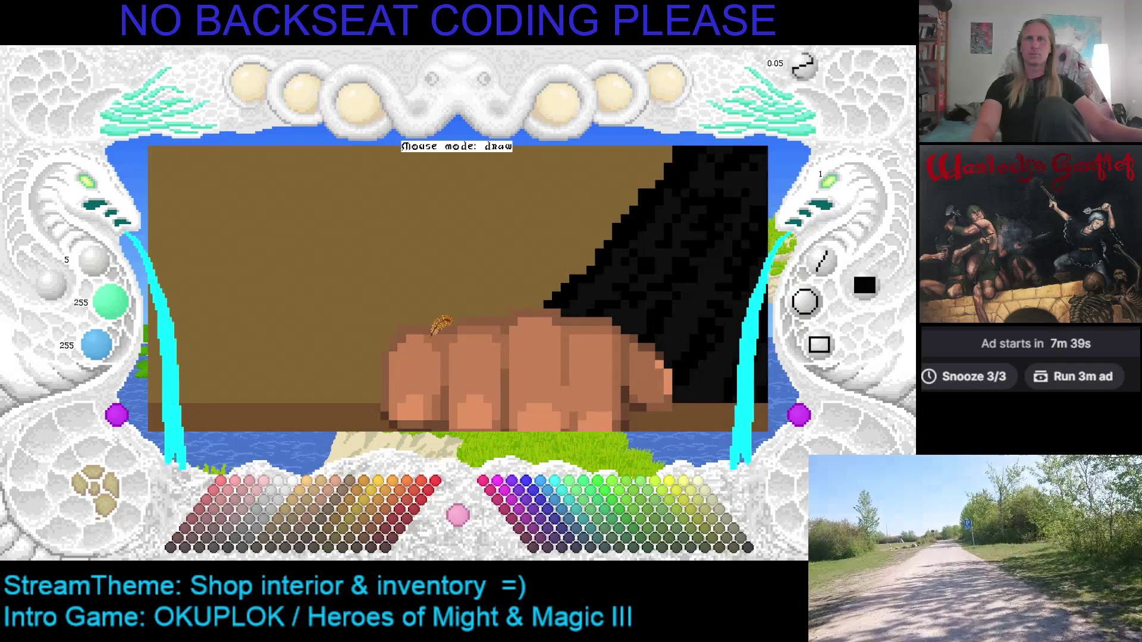
right_click(409, 335)
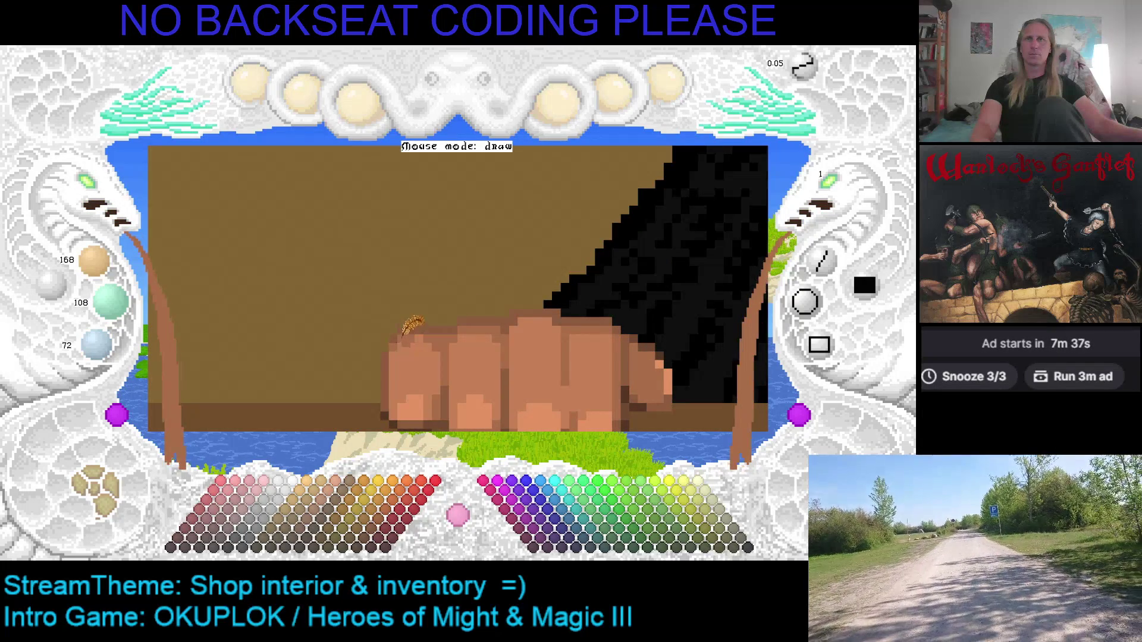
right_click(415, 342)
key(ctrl+s)
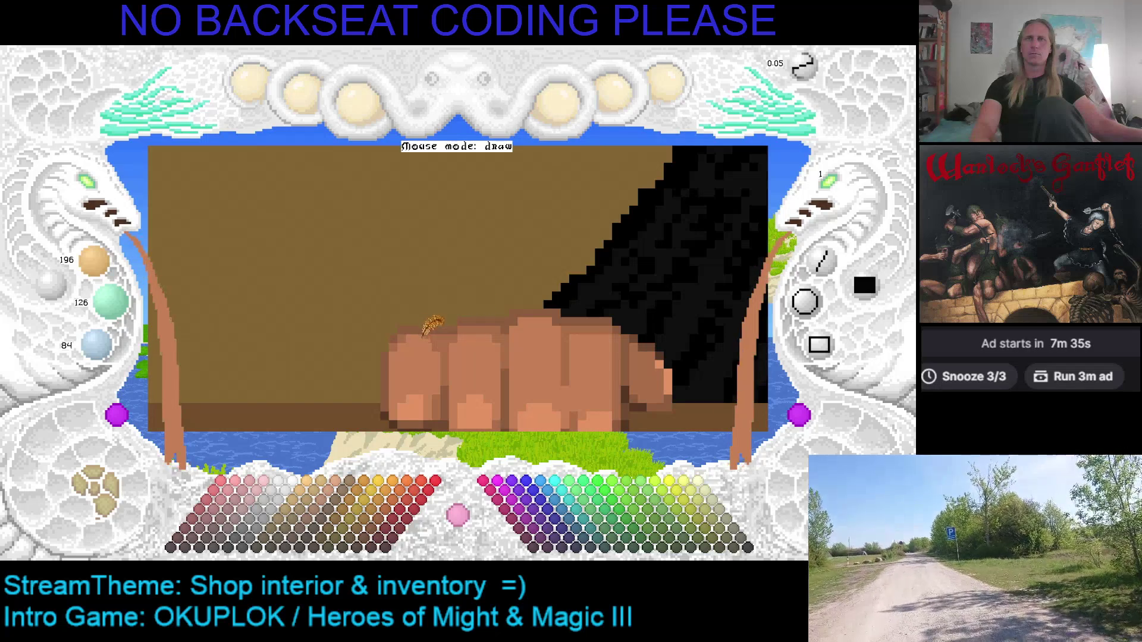
scroll(439, 330, down, 3)
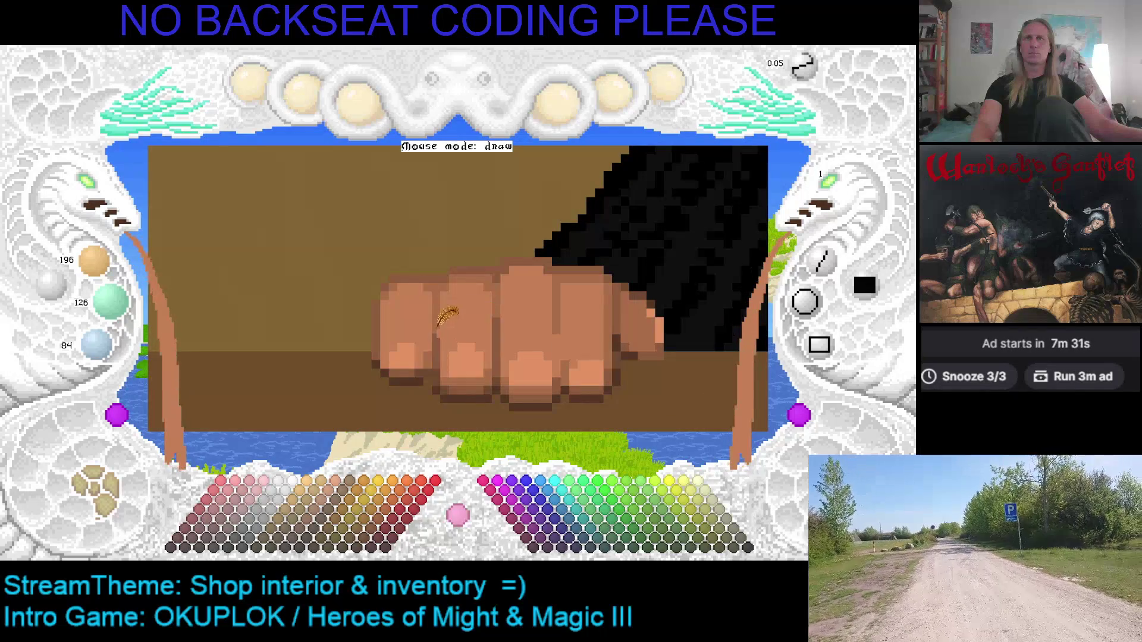
right_click(433, 349)
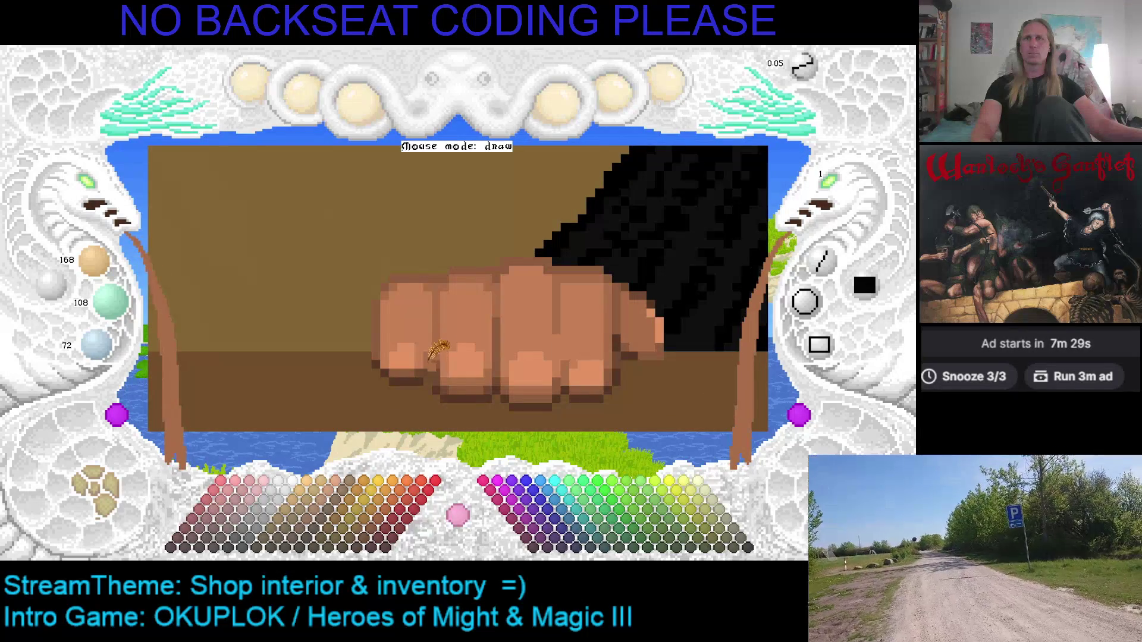
right_click(413, 372)
key(ctrl+s)
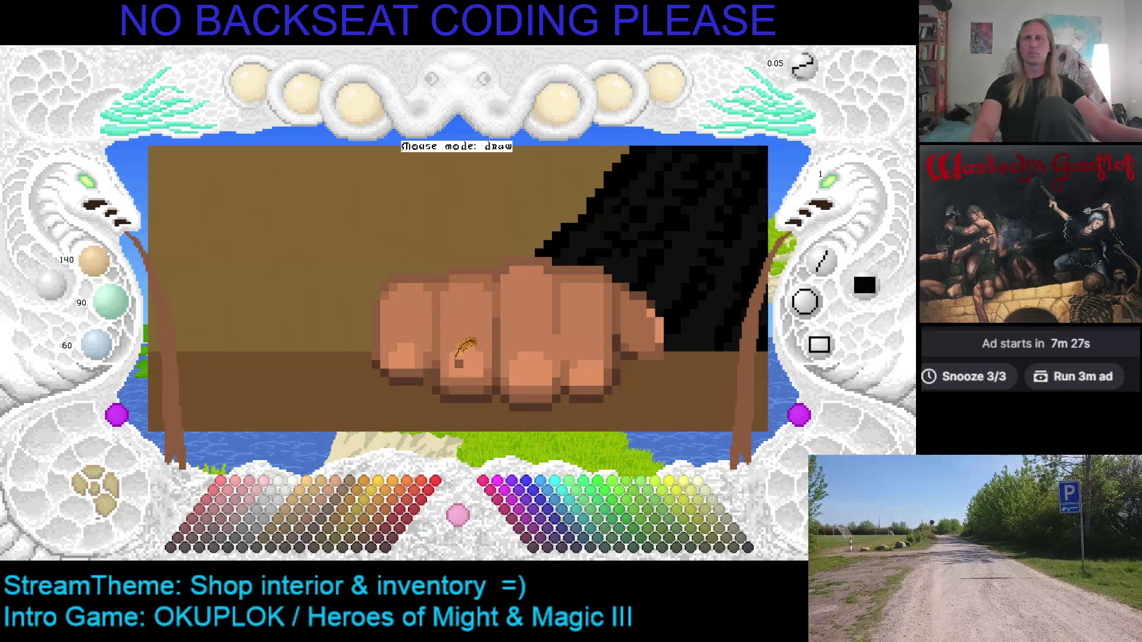
Sample highlight, mid and deep shadow tones across the knuckles, ending on 168/108/72, and save.
scroll(470, 342, right, 3)
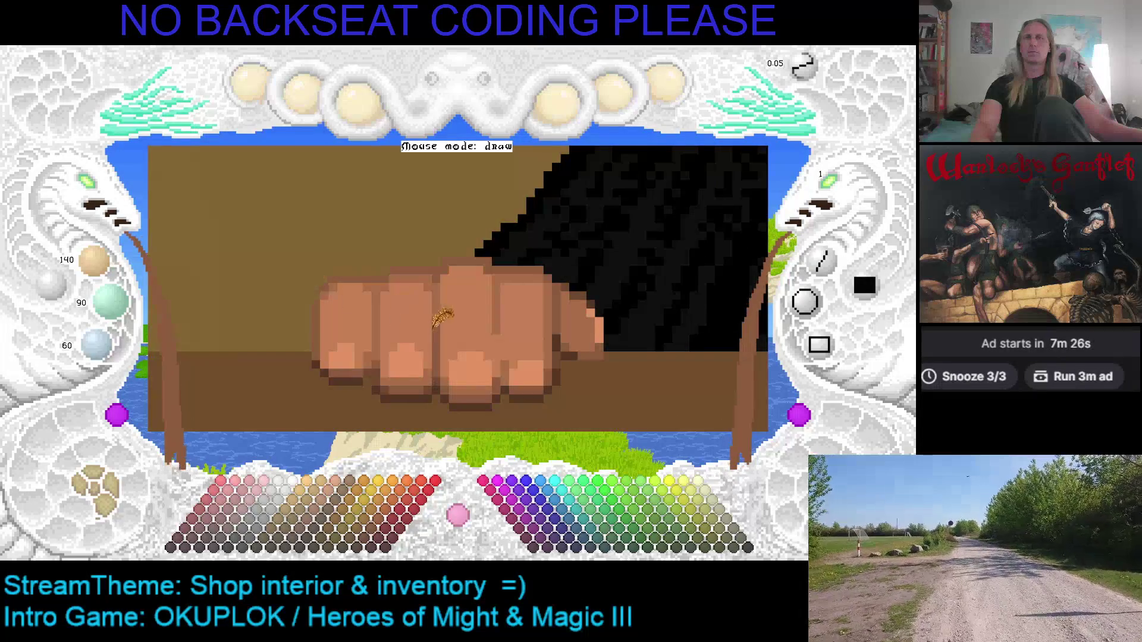
right_click(495, 283)
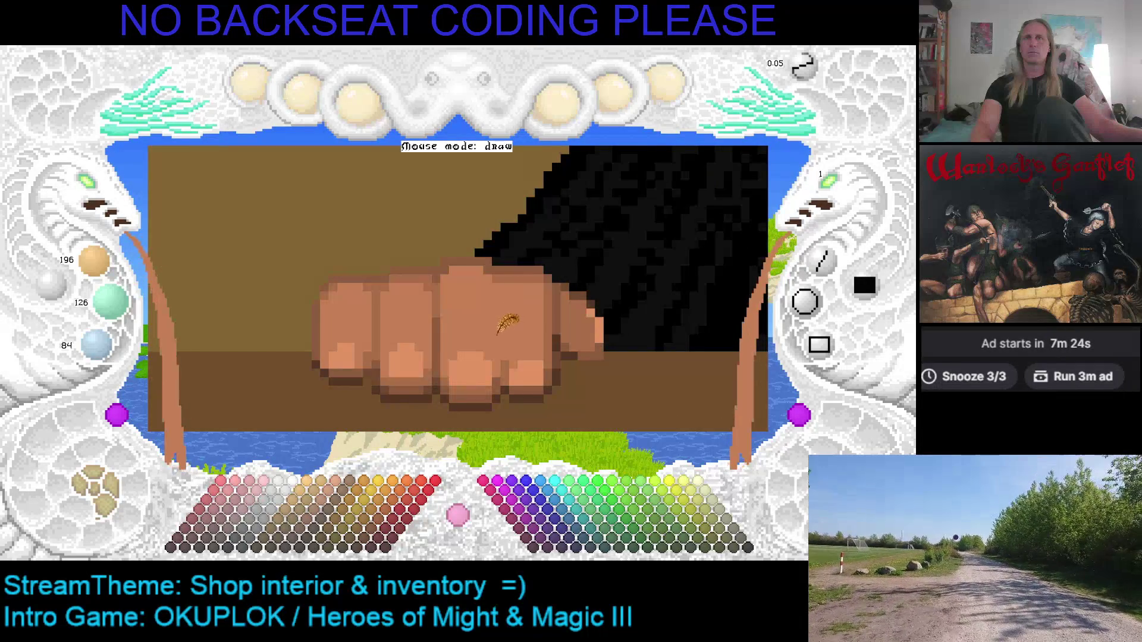
right_click(510, 274)
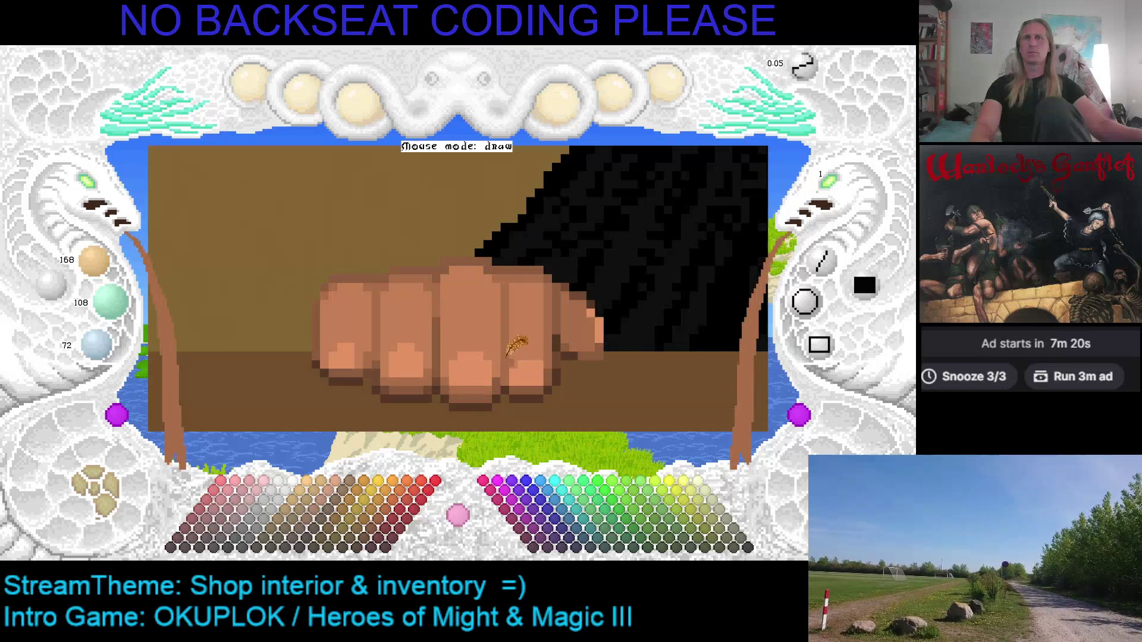
right_click(582, 326)
right_click(566, 343)
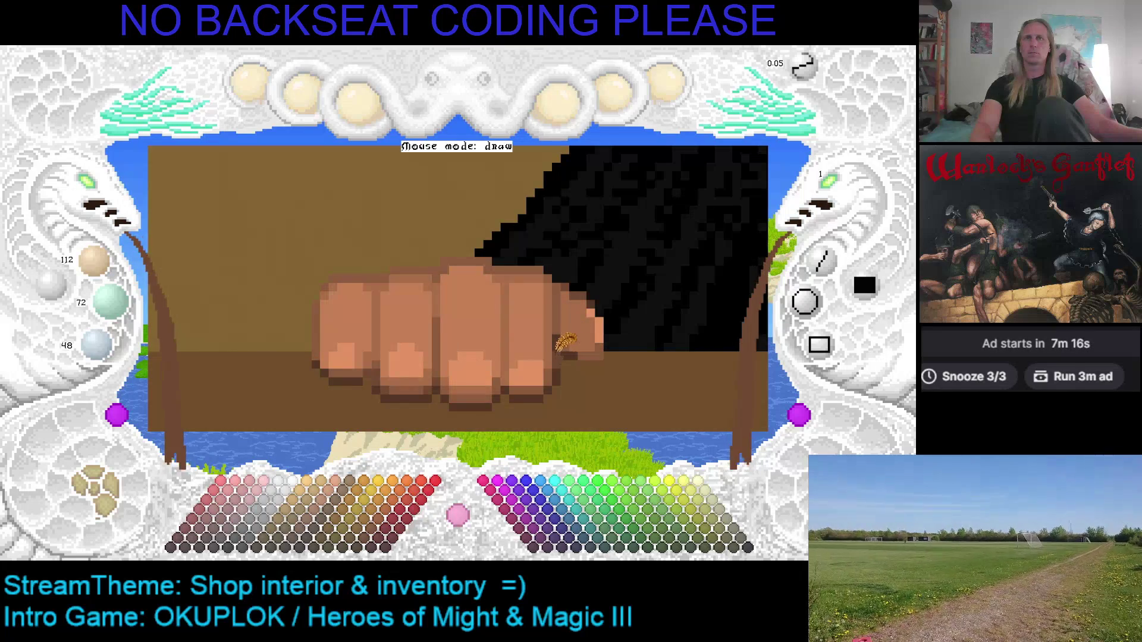
right_click(570, 347)
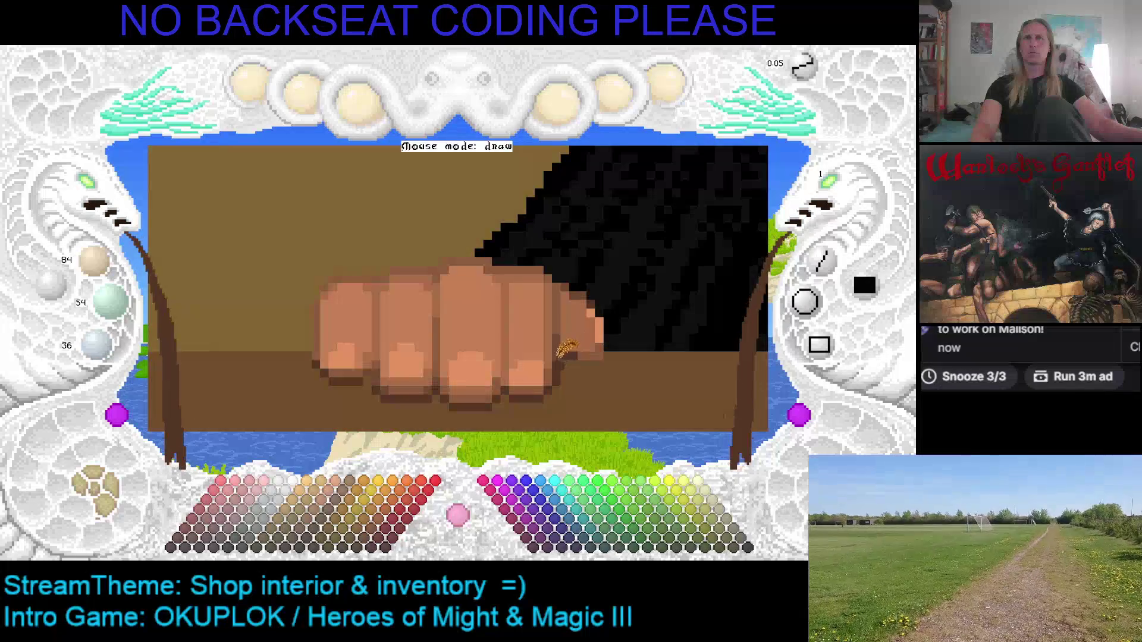
right_click(585, 324)
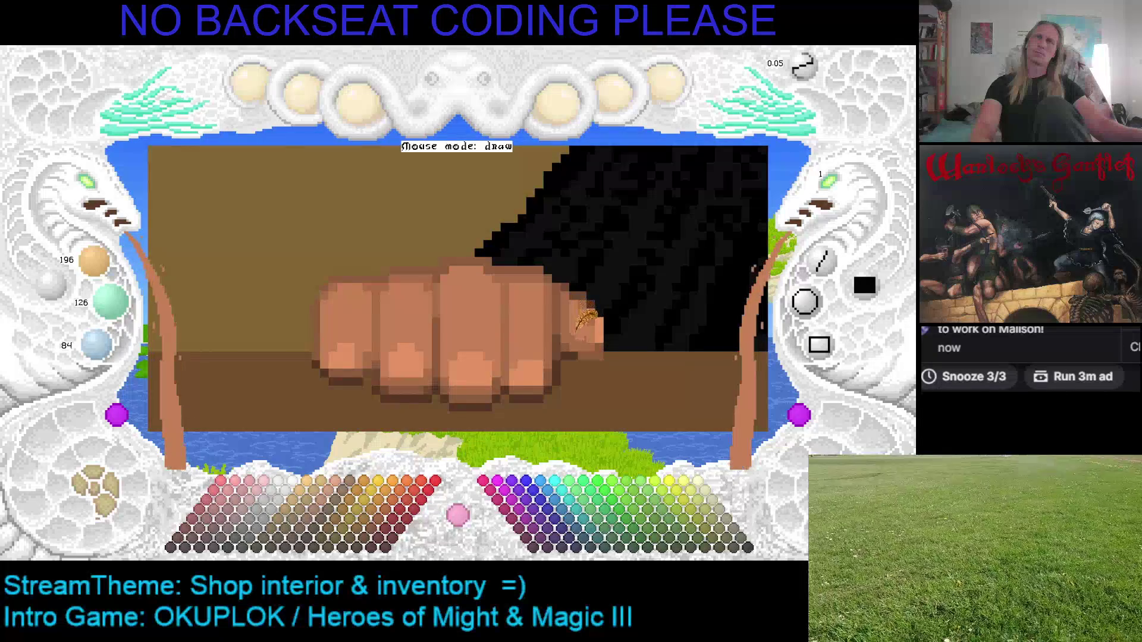
right_click(503, 301)
key(ctrl+s)
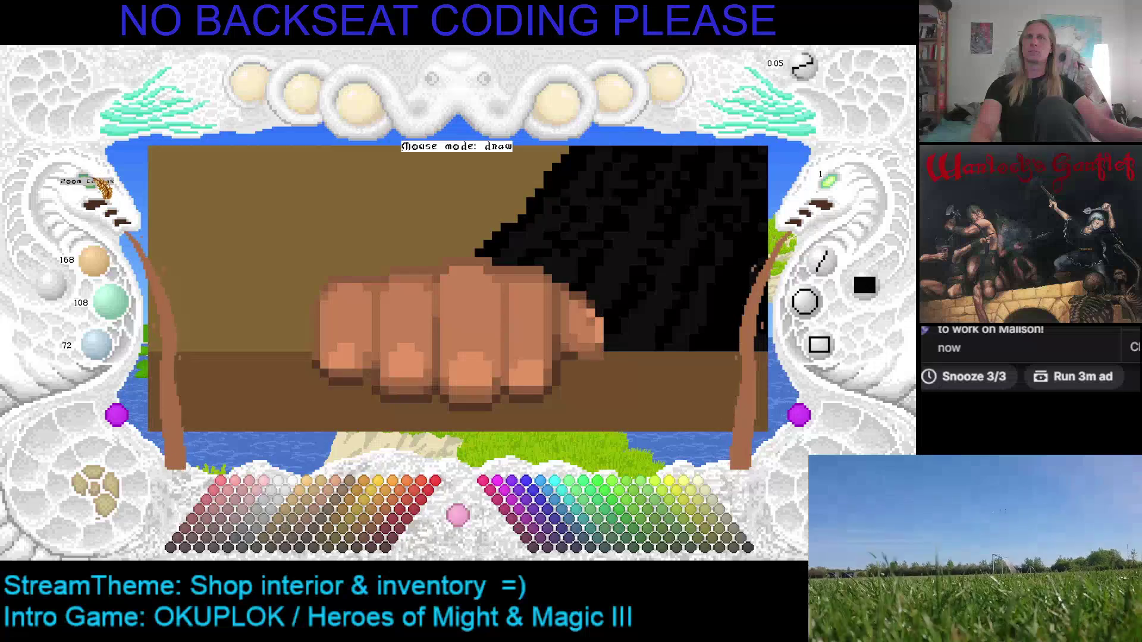
Zoom out to review the whole shop picture.
scroll(314, 238, down, 3)
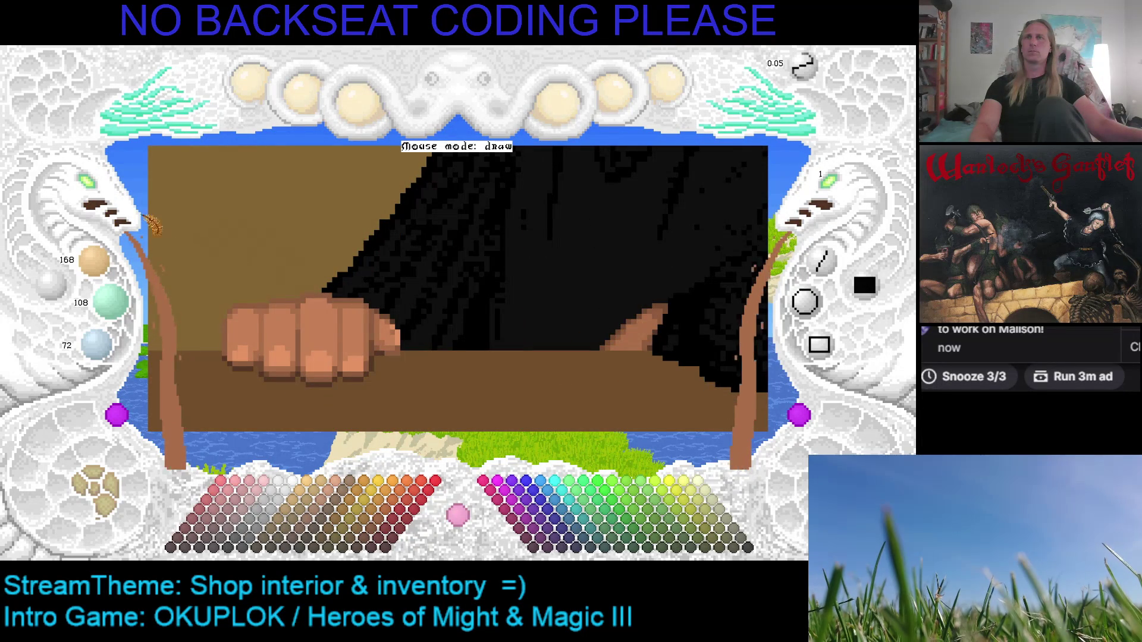
scroll(109, 205, down, 3)
scroll(84, 217, up, 2)
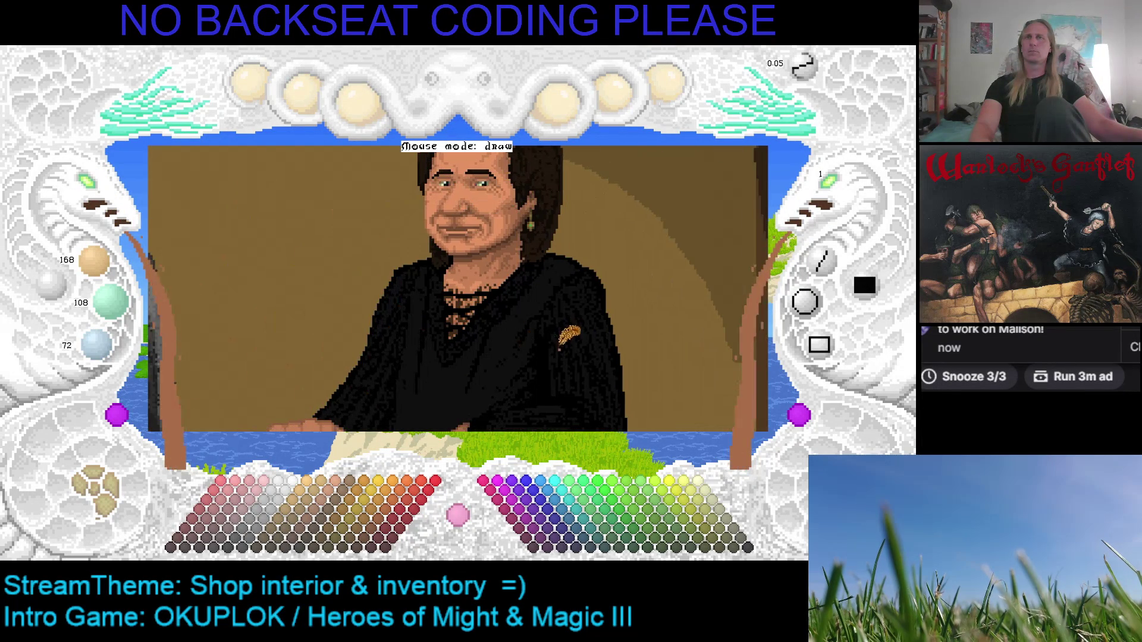
scroll(72, 223, down, 3)
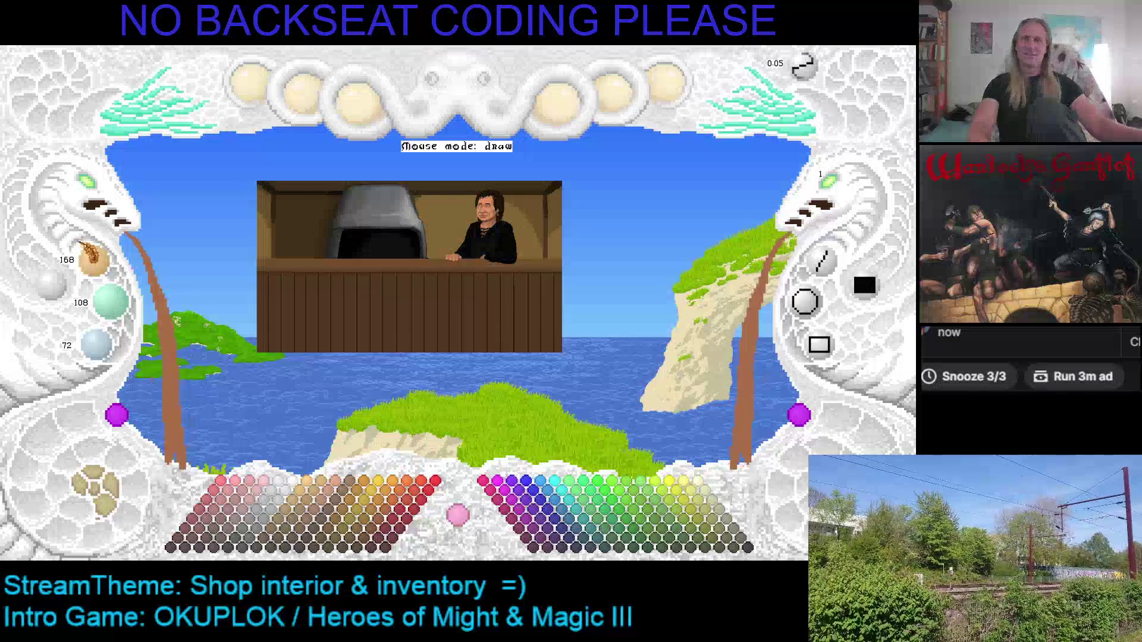
Zoom onto the grey stone pillar, toggle the picture's visibility, and sample grey 95/95/95.
click(98, 199)
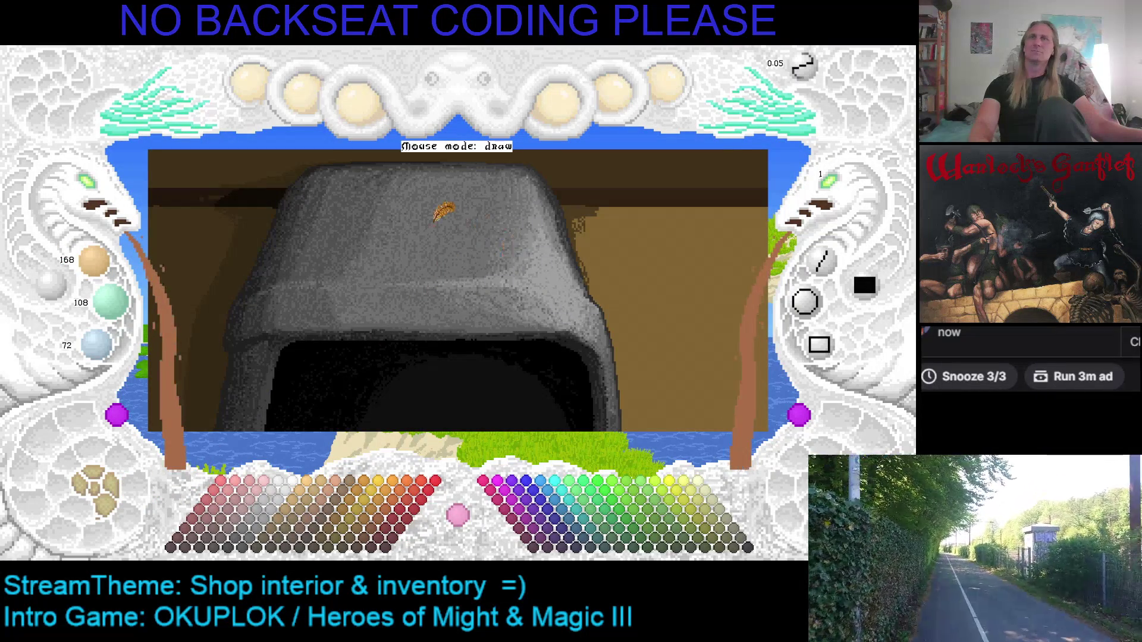
key(x)
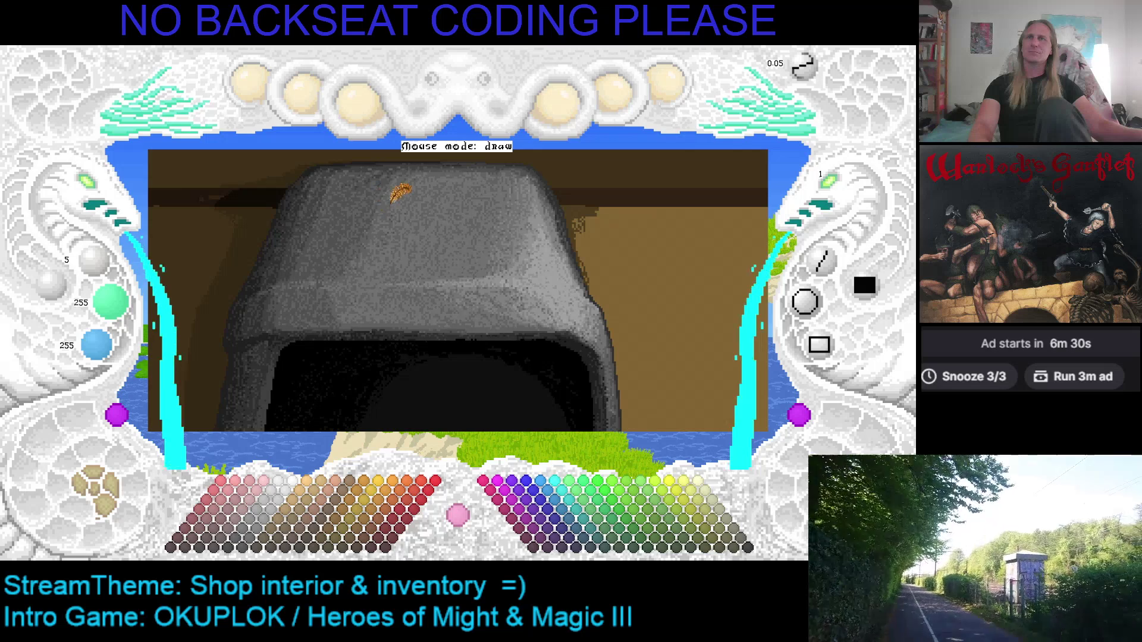
click(104, 197)
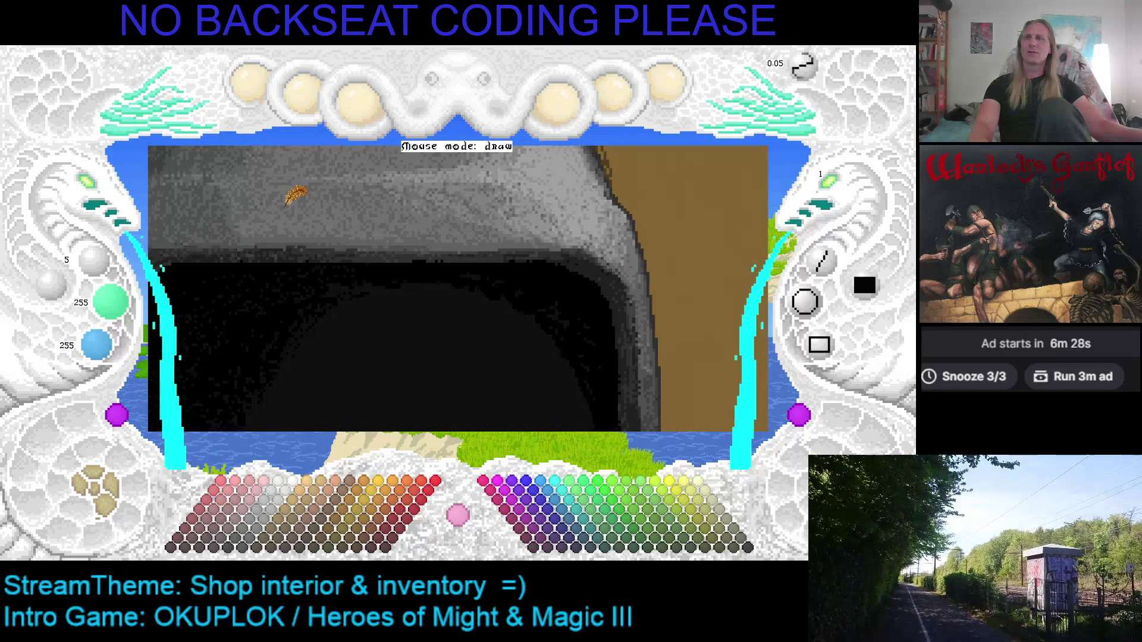
click(102, 485)
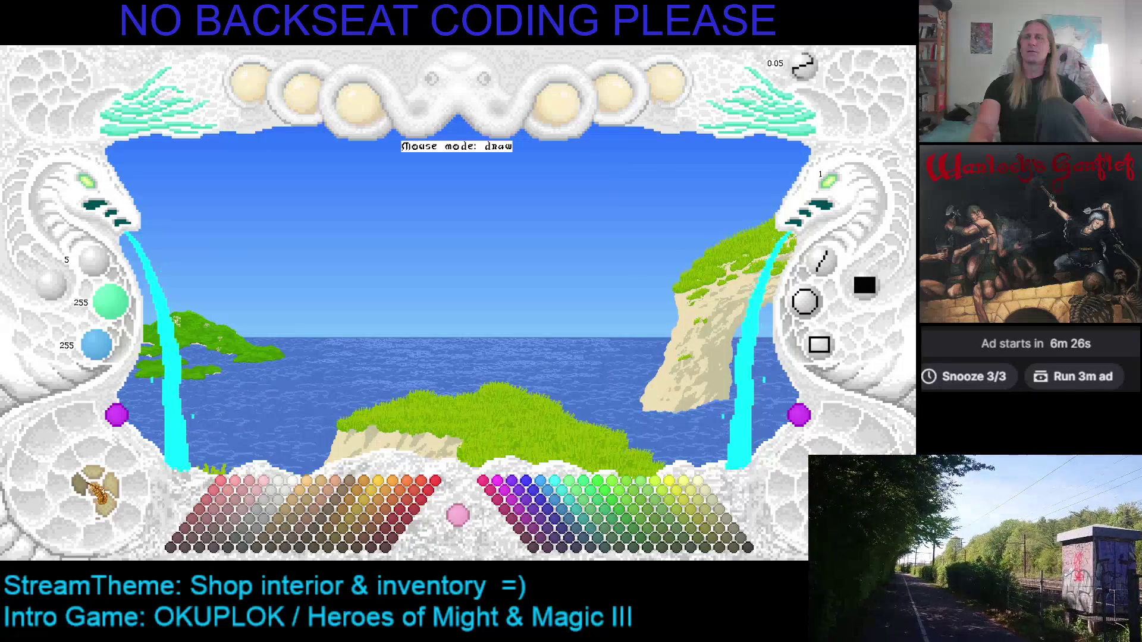
click(100, 489)
right_click(440, 244)
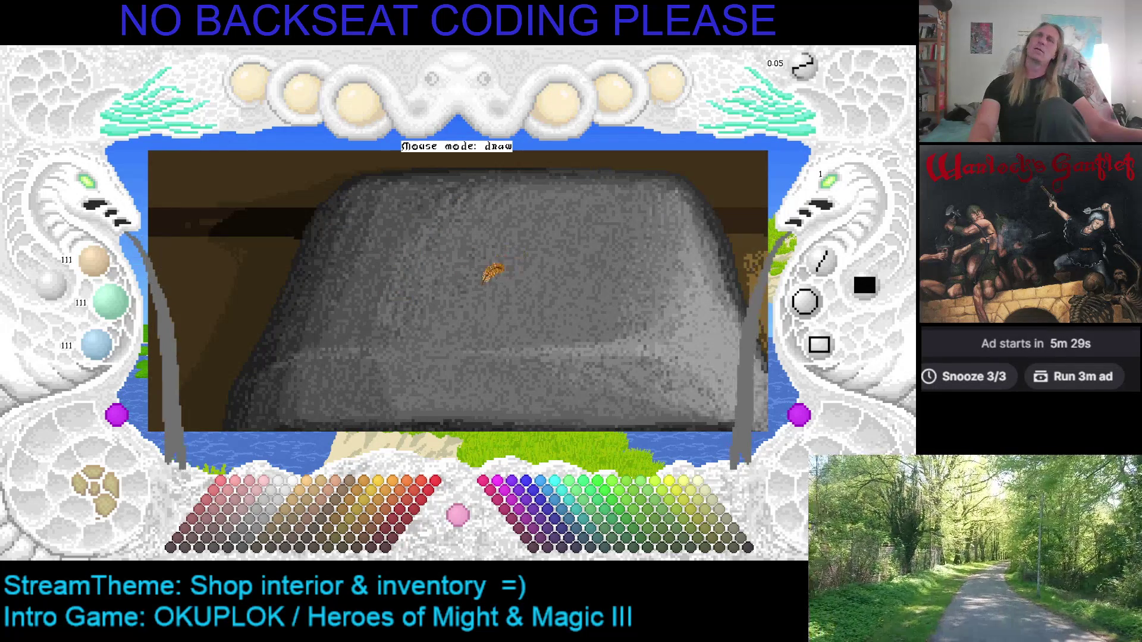
Pan the canvas and raise the drawing grey from 95 to 111/111/111.
scroll(421, 223, down, 3)
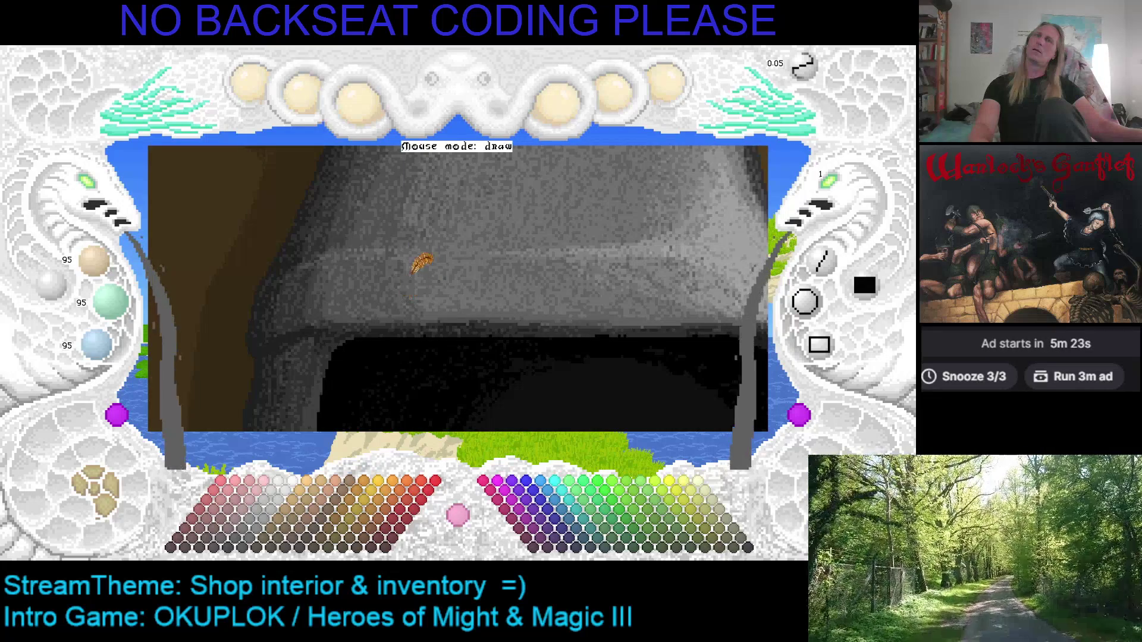
scroll(464, 257, up, 2)
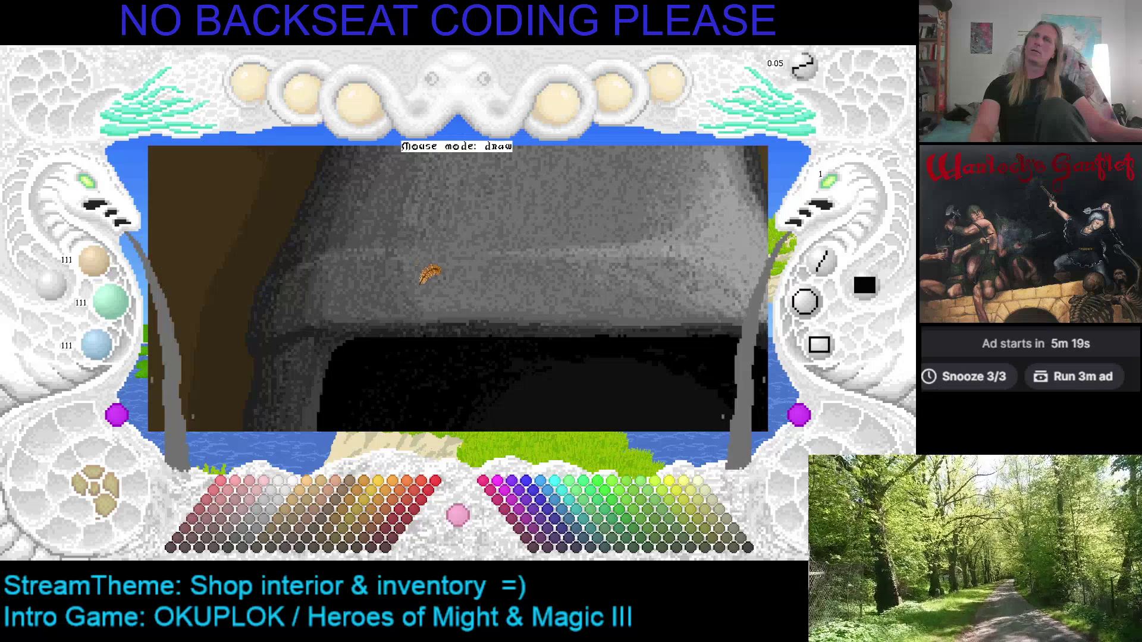
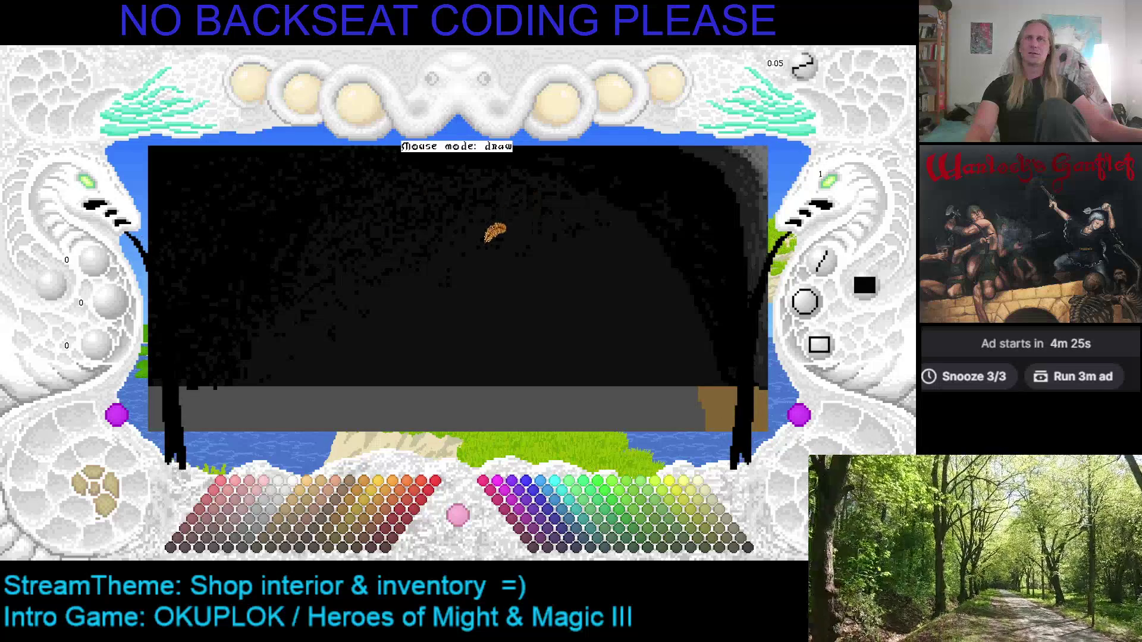
Raise Brush Size to 2 with the right serpent's eye control.
click(849, 186)
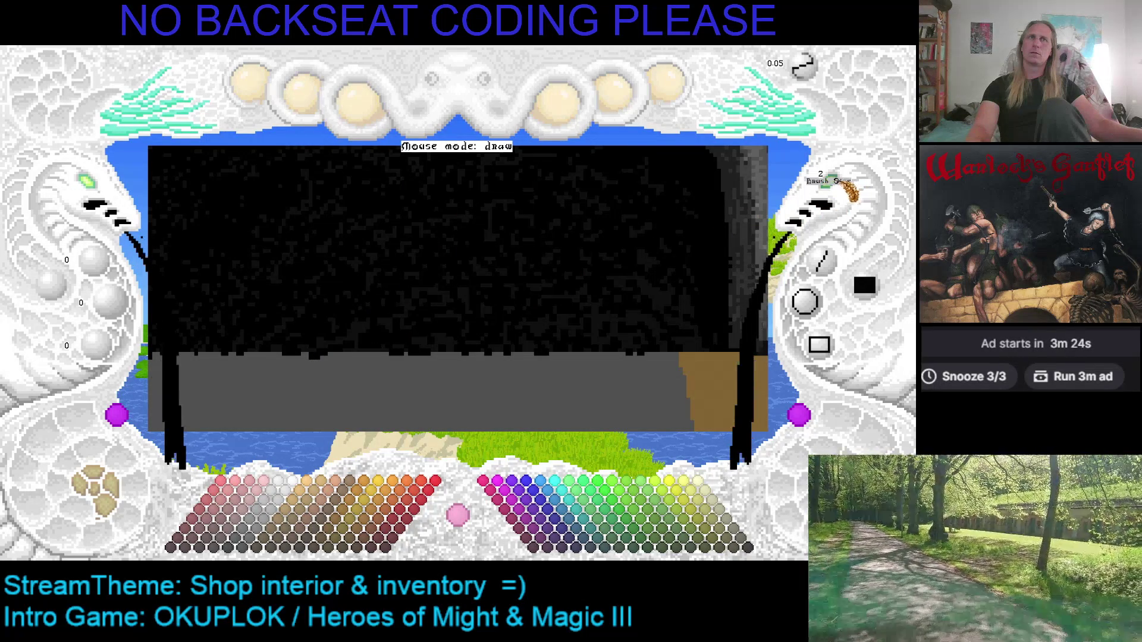
scroll(833, 190, down, 1)
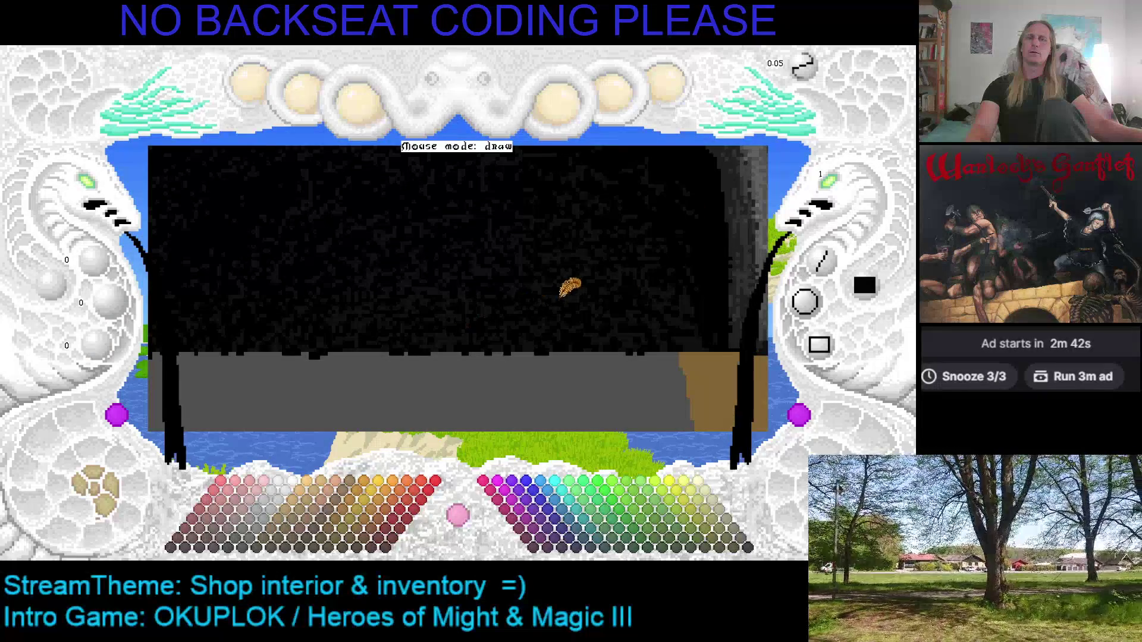
Lower Brush Size back to 1 by scrolling over the control.
scroll(485, 279, up, 2)
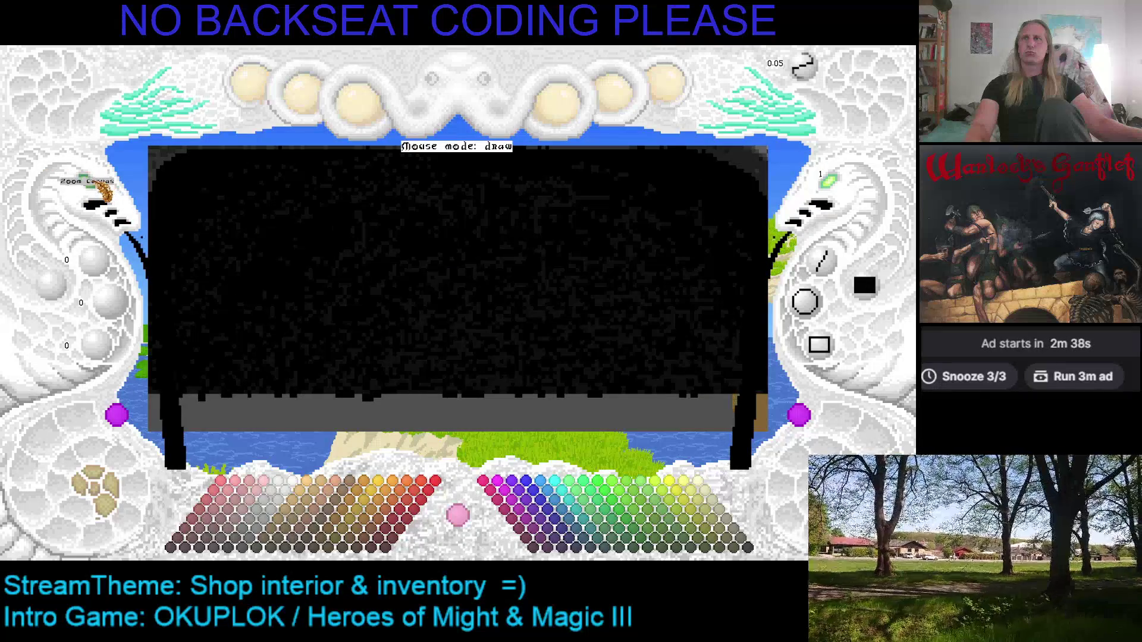
Zoom the canvas out and back in to check the whole shop picture.
click(88, 182)
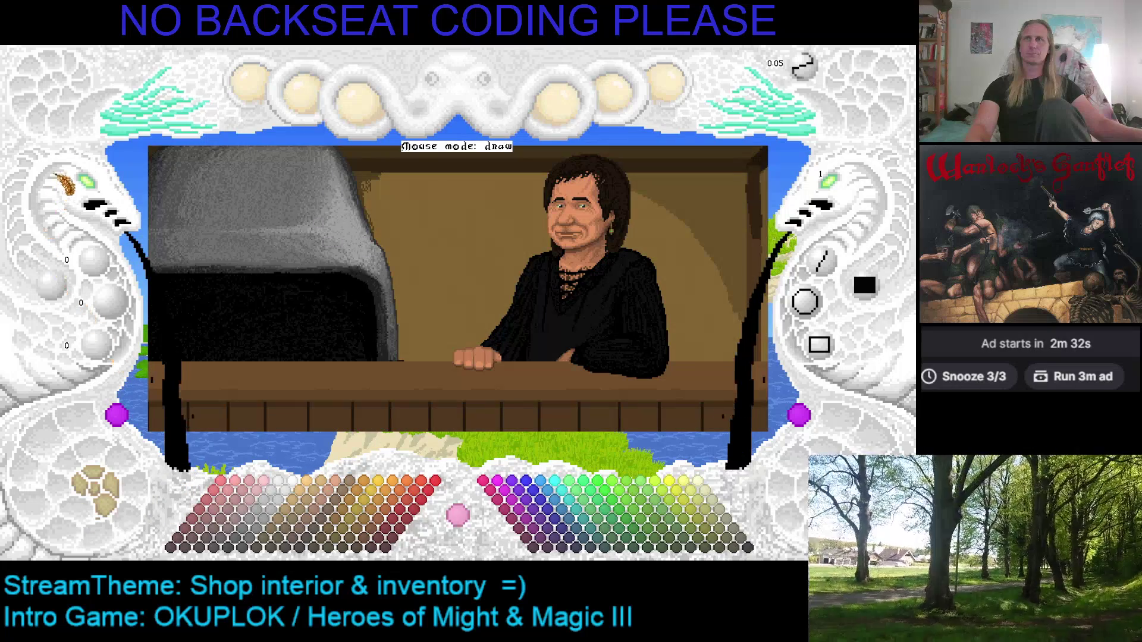
click(91, 186)
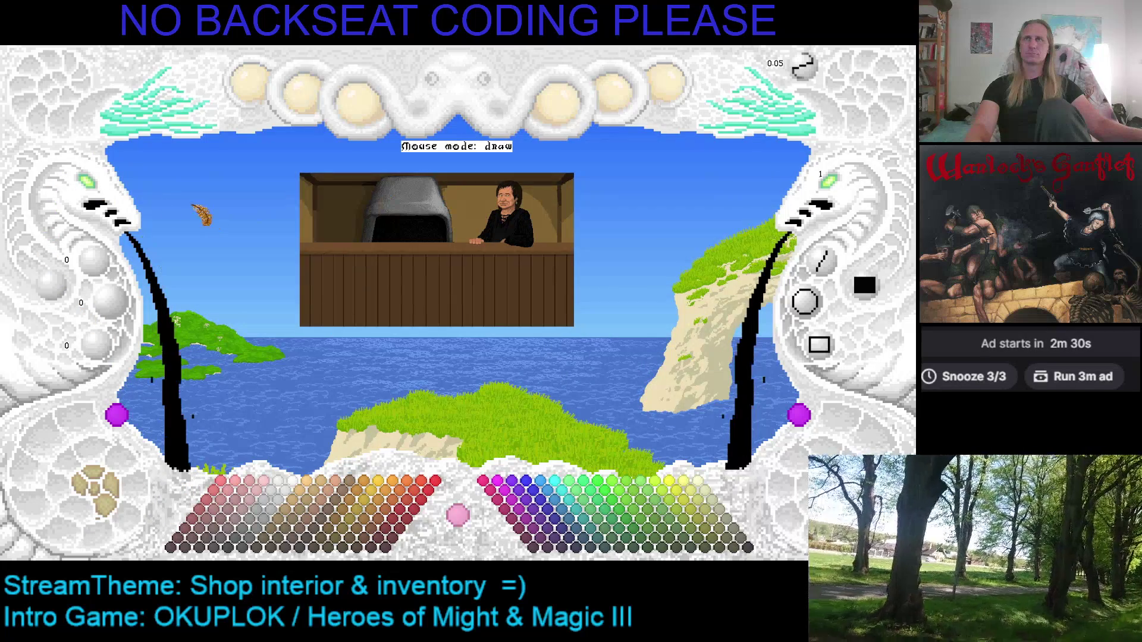
click(89, 184)
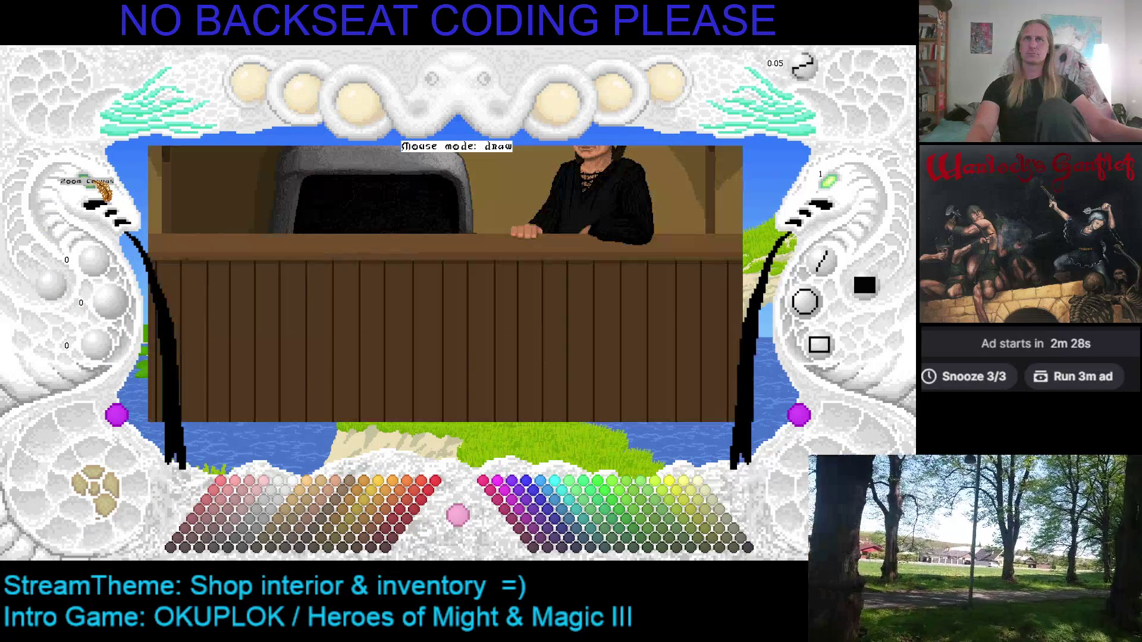
Switch to the mustached shopkeeper version, save it, and zoom in on his face.
click(98, 497)
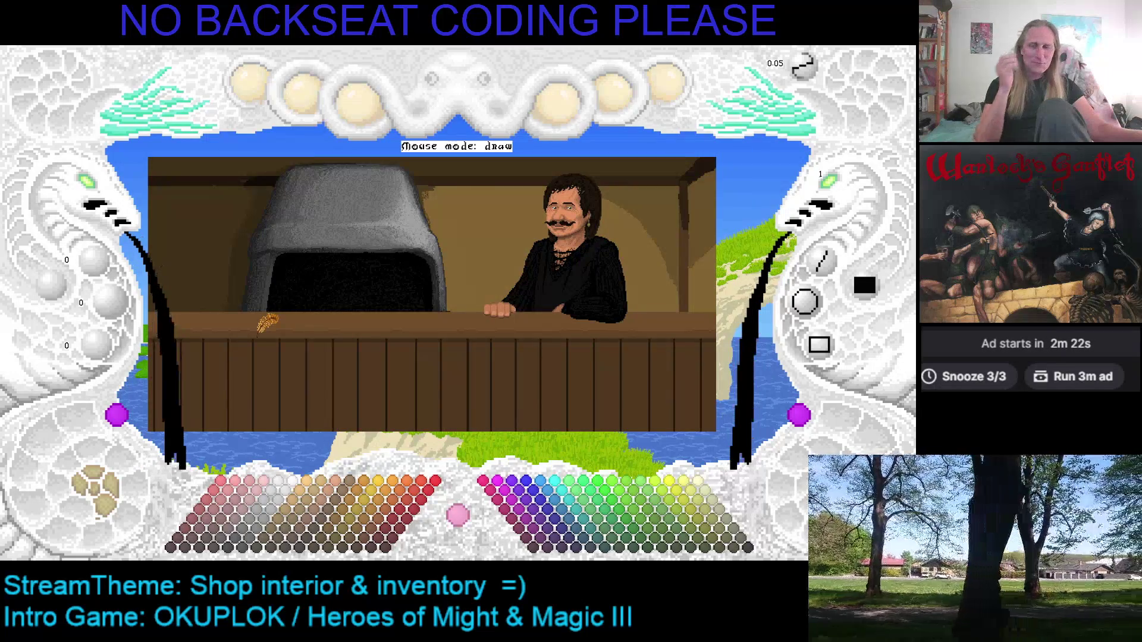
key(ctrl+s)
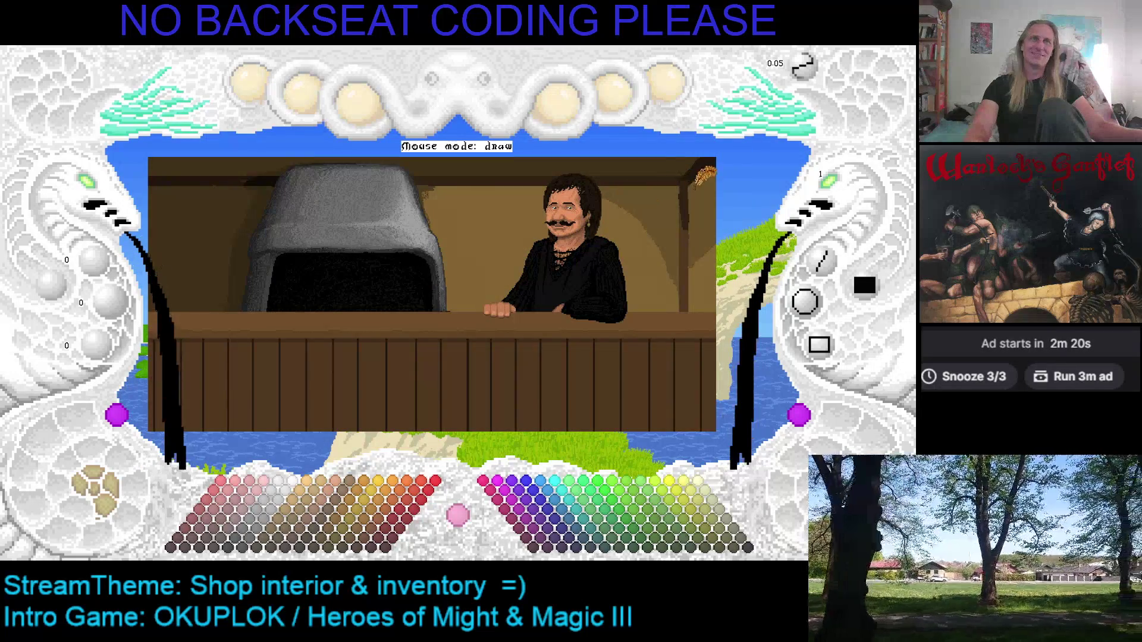
click(96, 201)
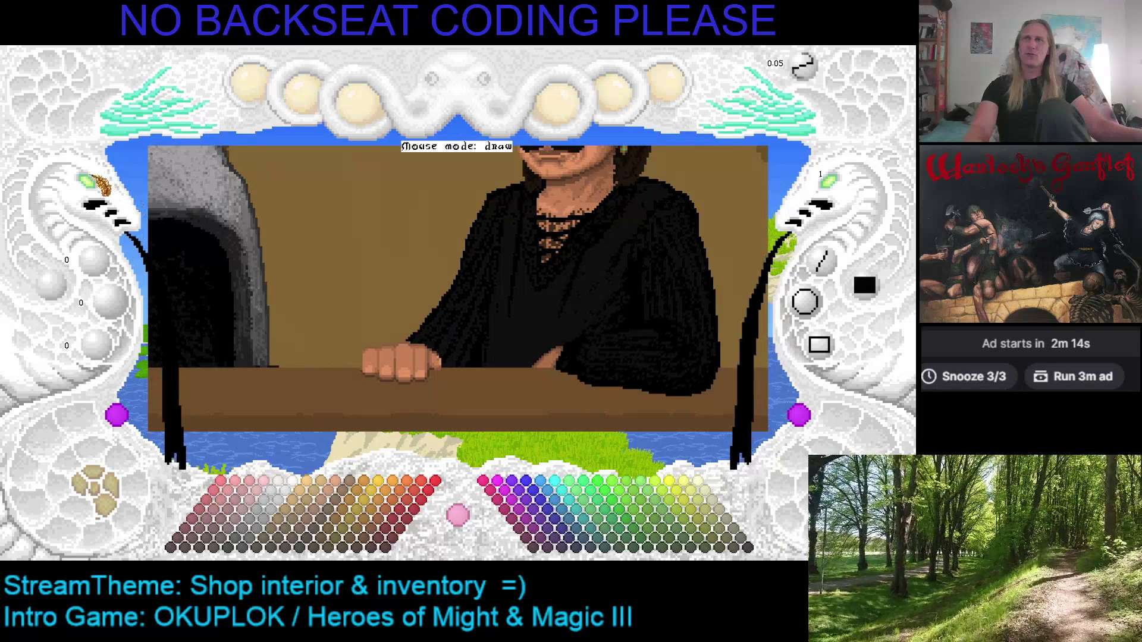
click(100, 499)
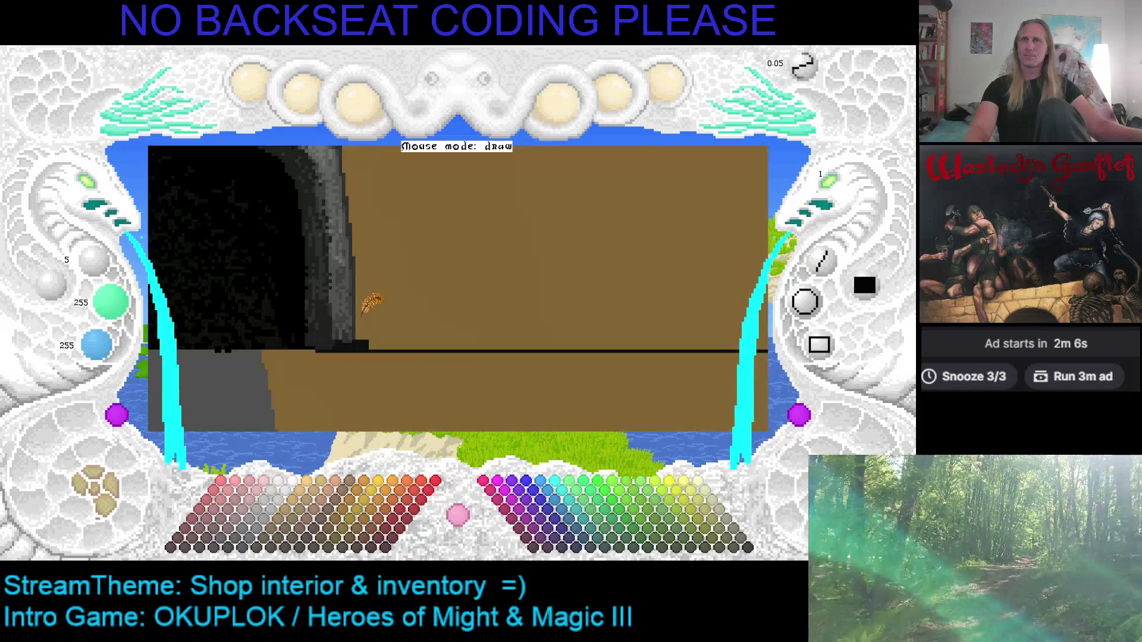
Pick the brown colour, paint over the mustache, undo the stroke, and zoom back out.
right_click(372, 316)
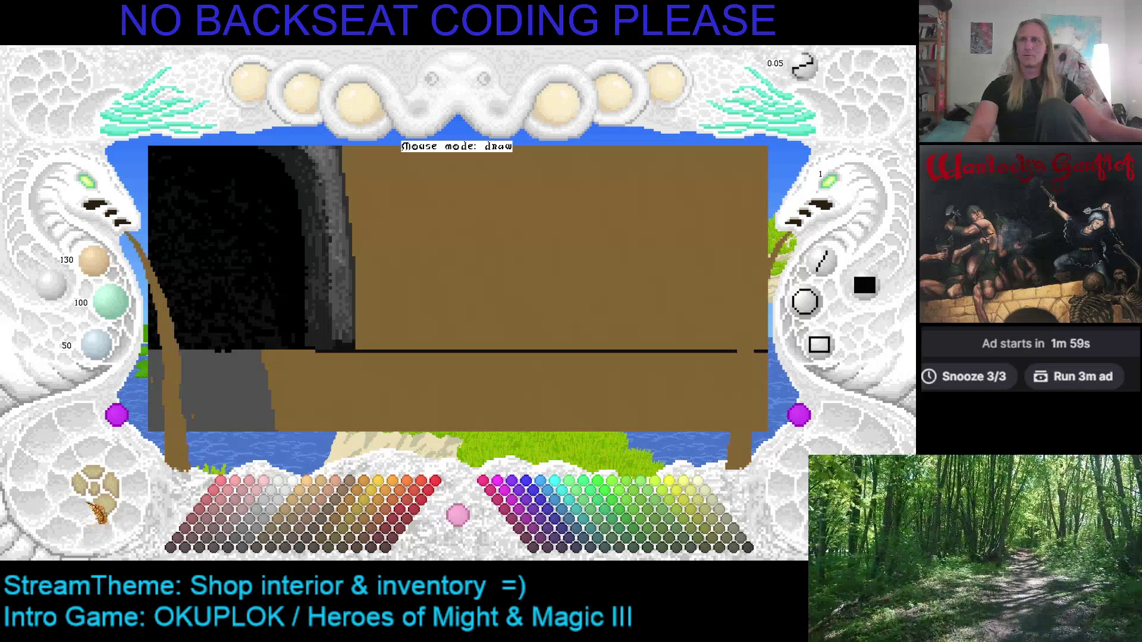
click(100, 503)
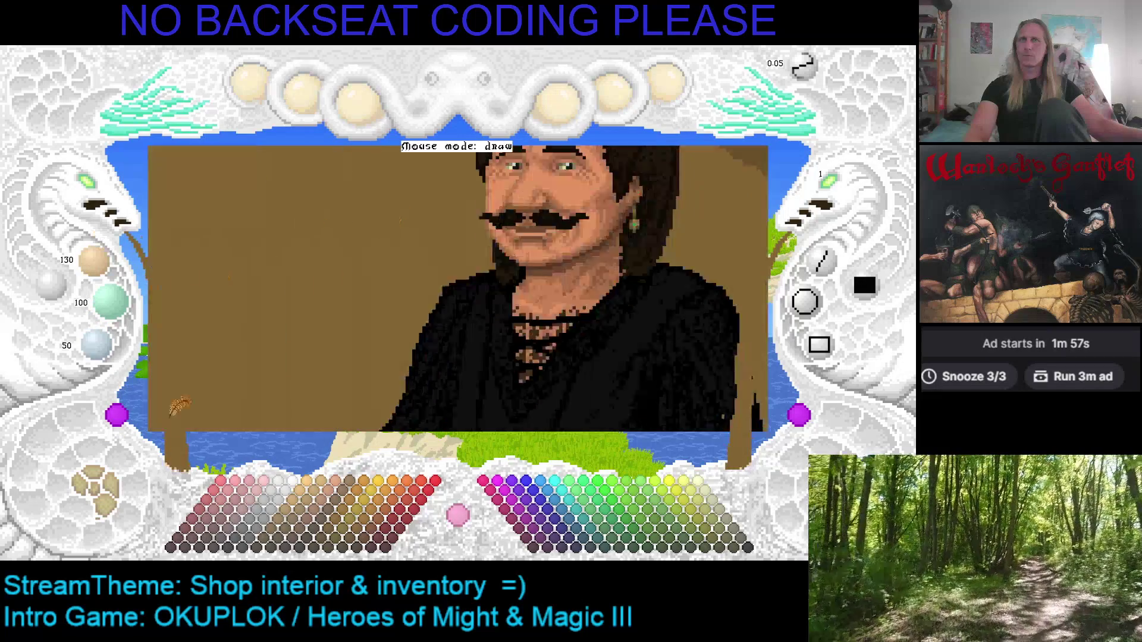
drag(515, 228, 510, 229)
key(ctrl+z)
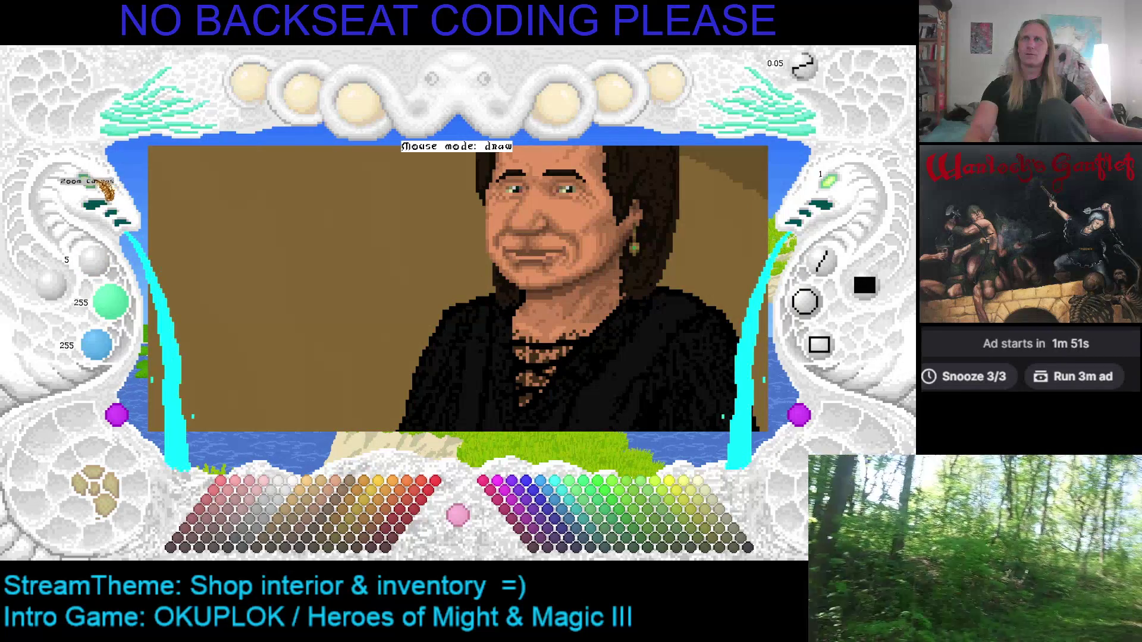
click(102, 189)
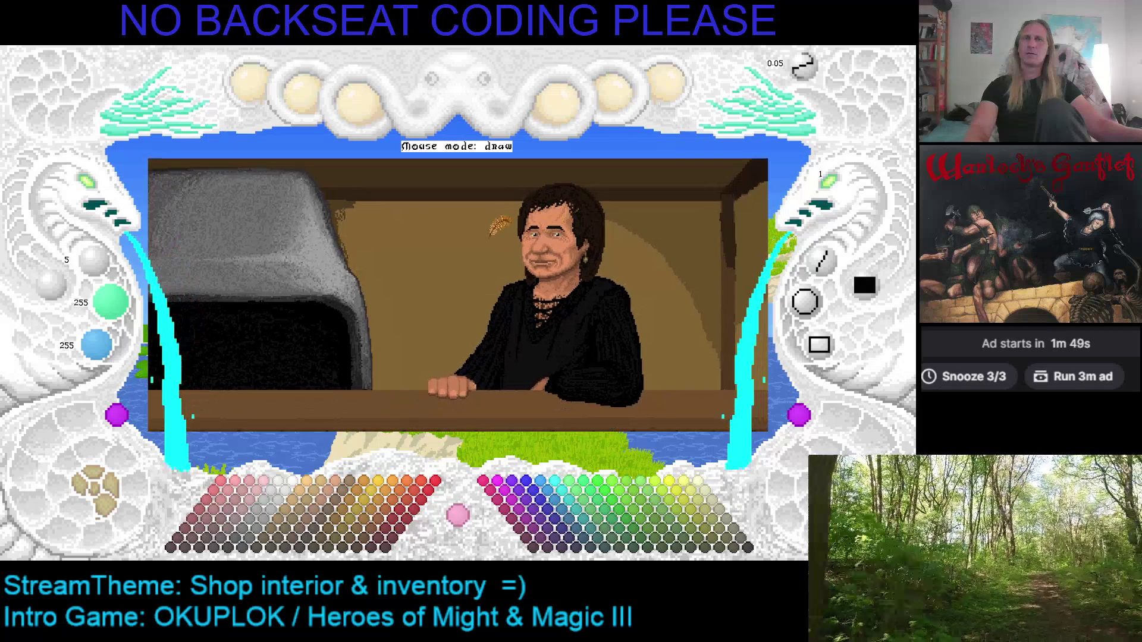
Zoom the canvas out and back in to frame the shop counter.
click(100, 193)
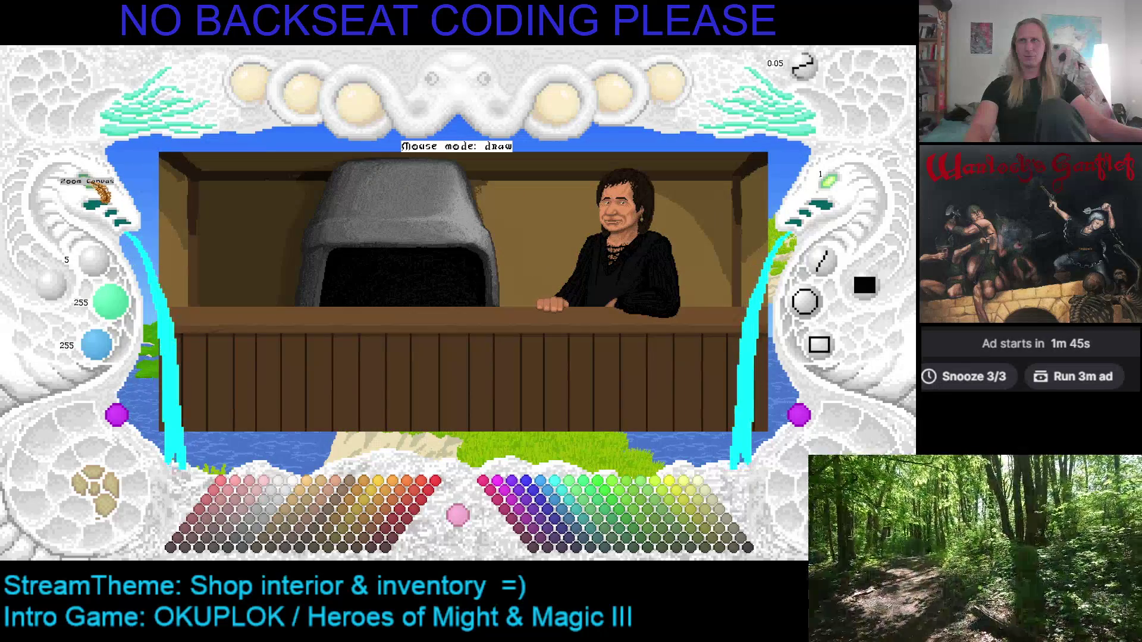
click(100, 194)
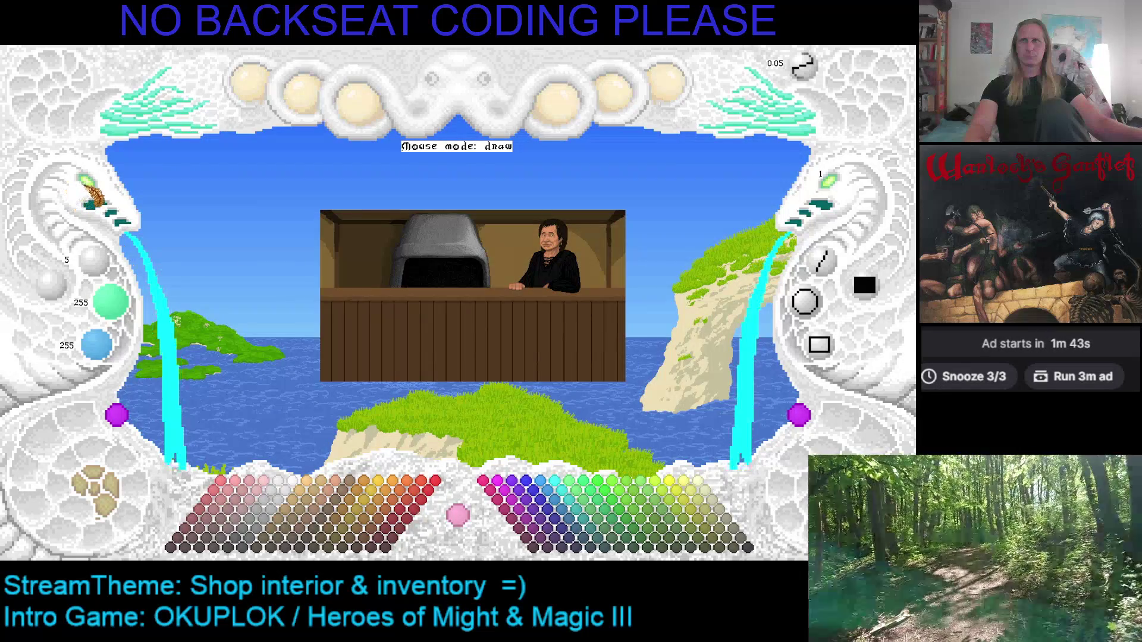
click(100, 193)
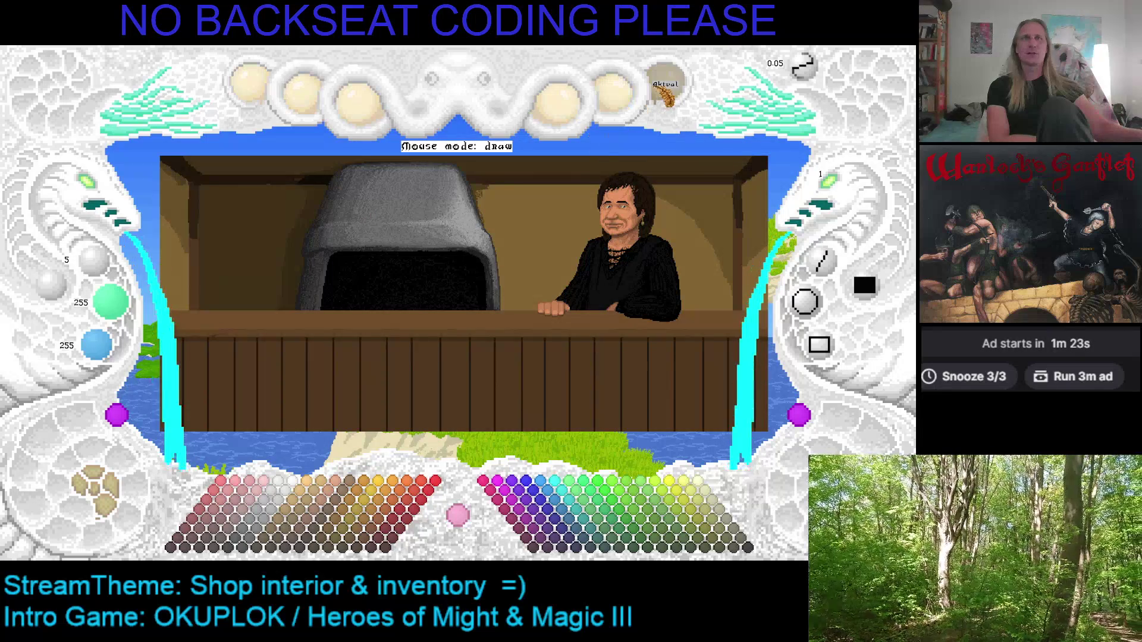
Save the shop interior as project 1 and quit Kaleidomancer.
click(663, 95)
click(660, 318)
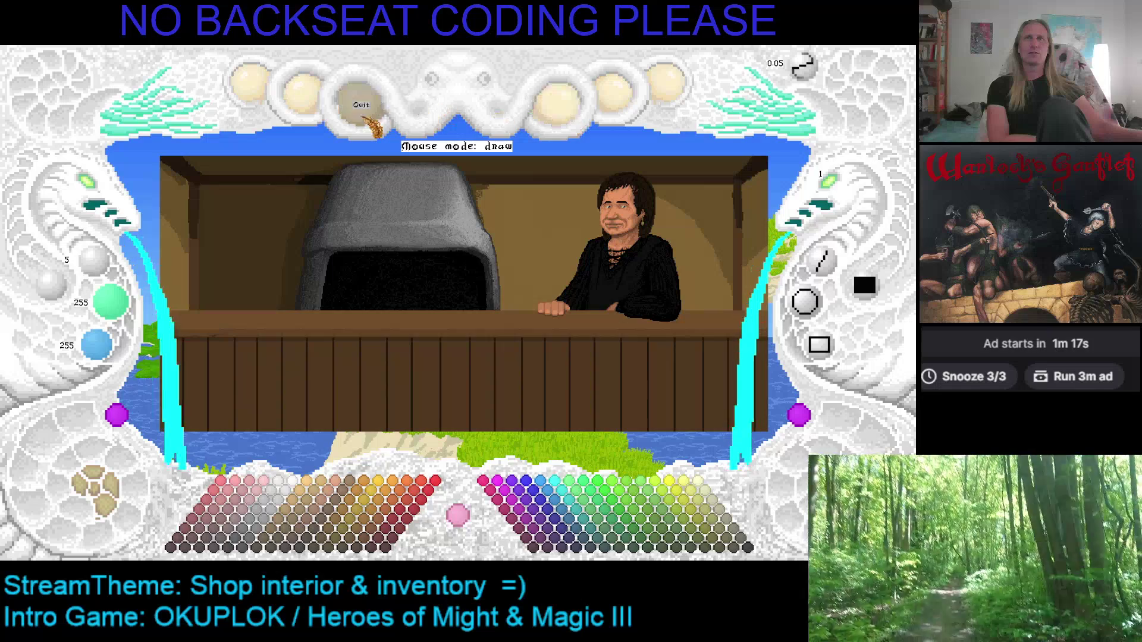
click(365, 117)
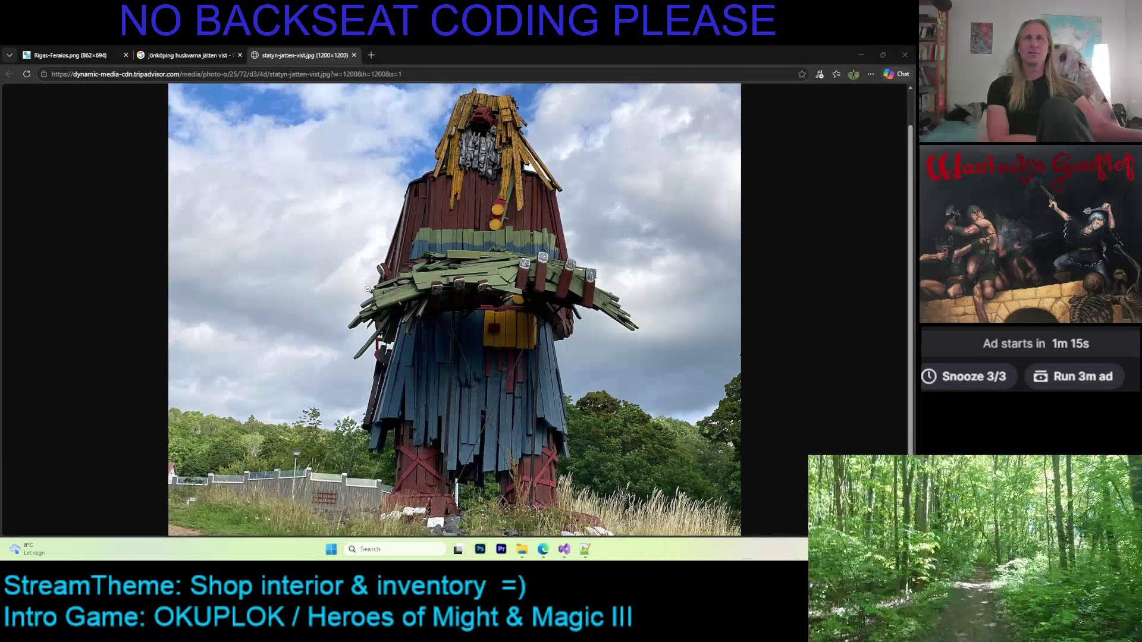
In File Explorer, locate ShoppeInterior.KMF under Kaleidomancer's projects > ShoppeInterior folder.
click(524, 554)
click(205, 179)
double_click(201, 168)
double_click(197, 304)
click(182, 155)
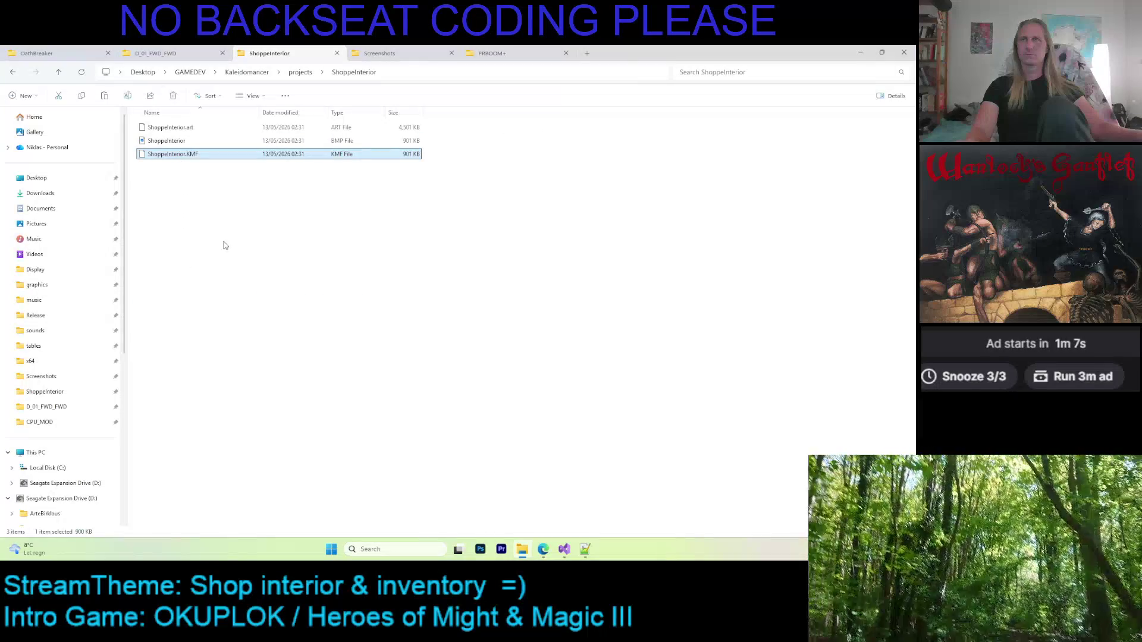
Delete the old ShoppeInterior.KMF from the game's D_01_FWD_FWD folder.
click(154, 52)
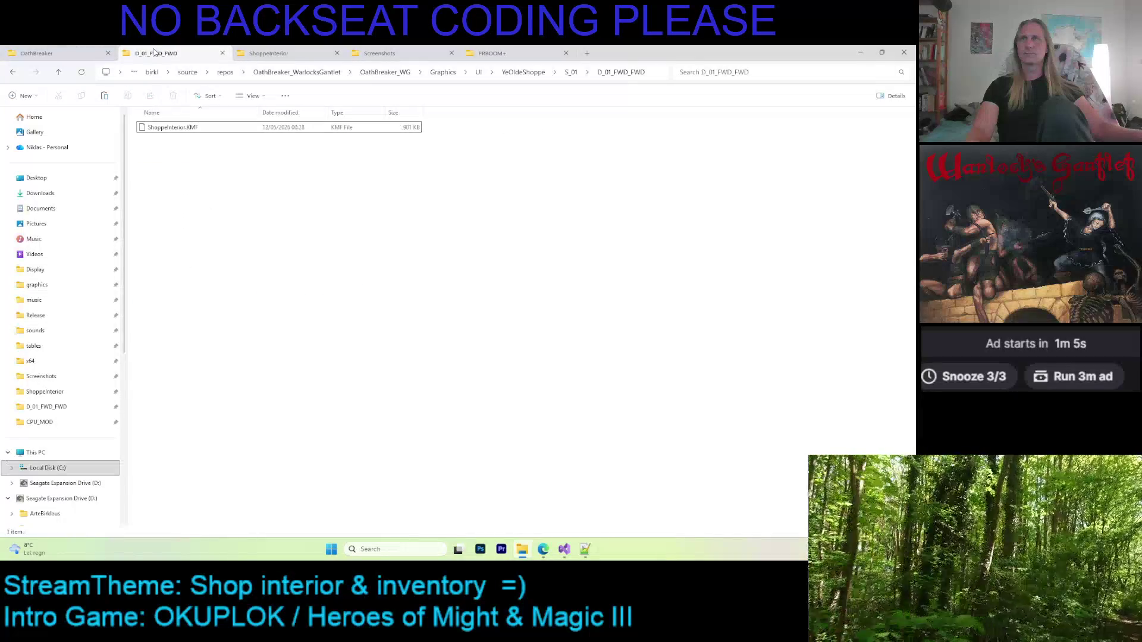
click(326, 129)
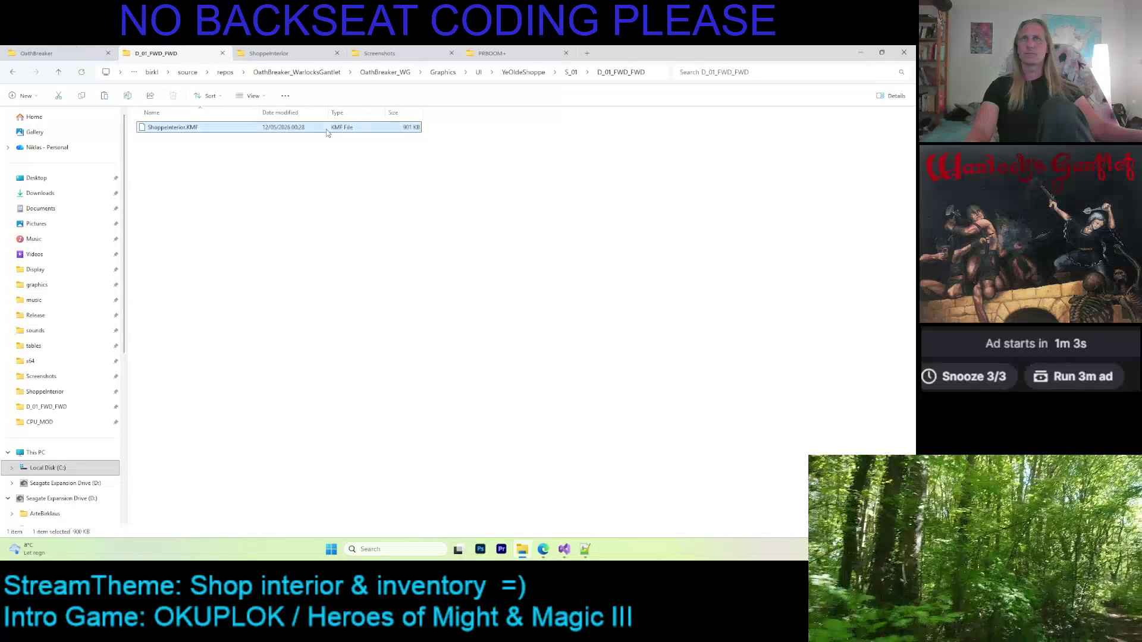
key(Delete)
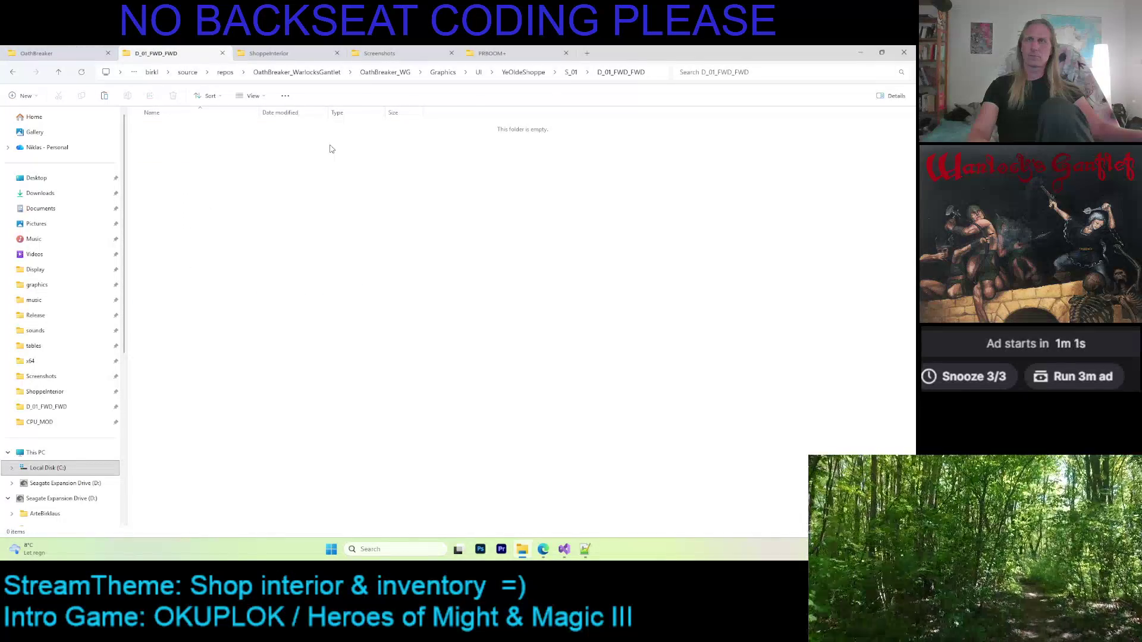
click(564, 550)
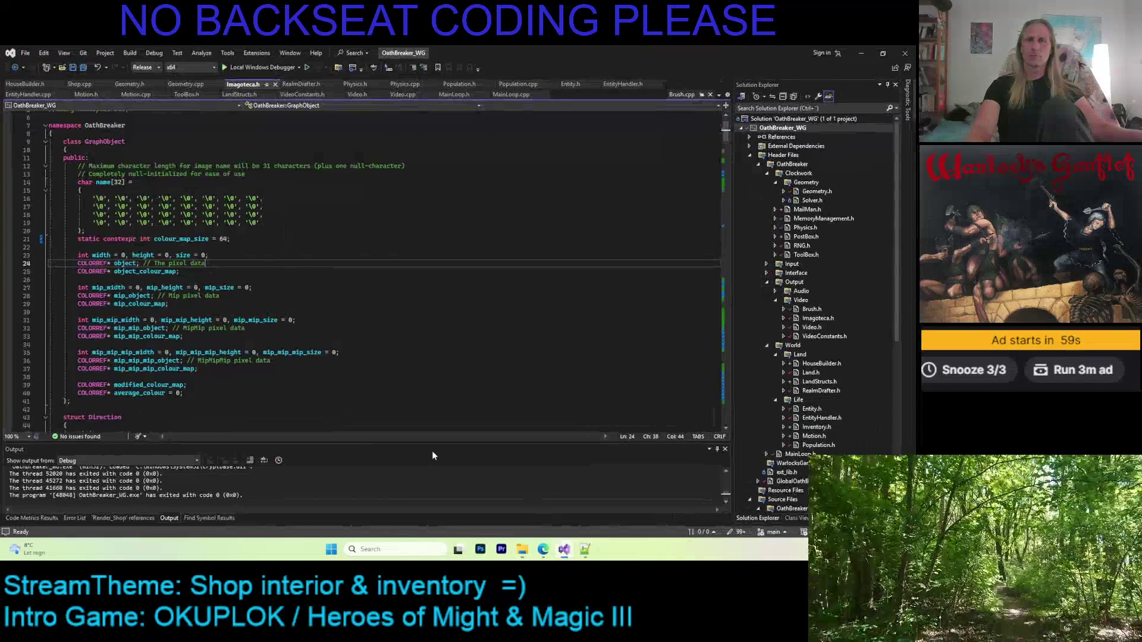
Build and run OathBreaker with the Local Windows Debugger.
click(262, 68)
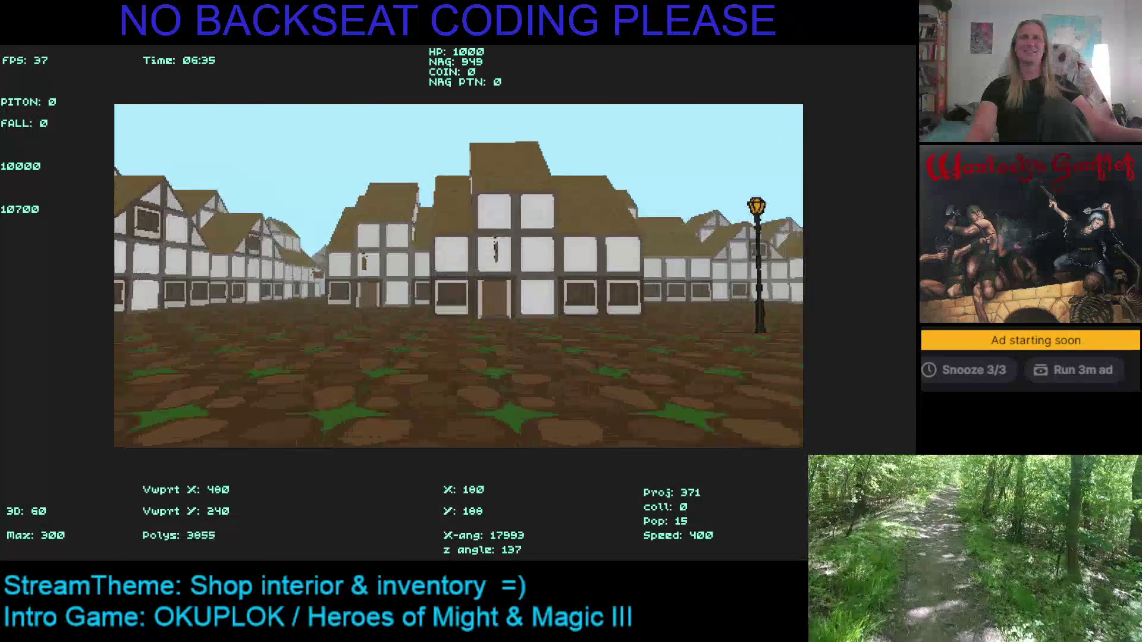
Enter the shop, then leave it and walk down the town street toward the lamp post.
key(Up)
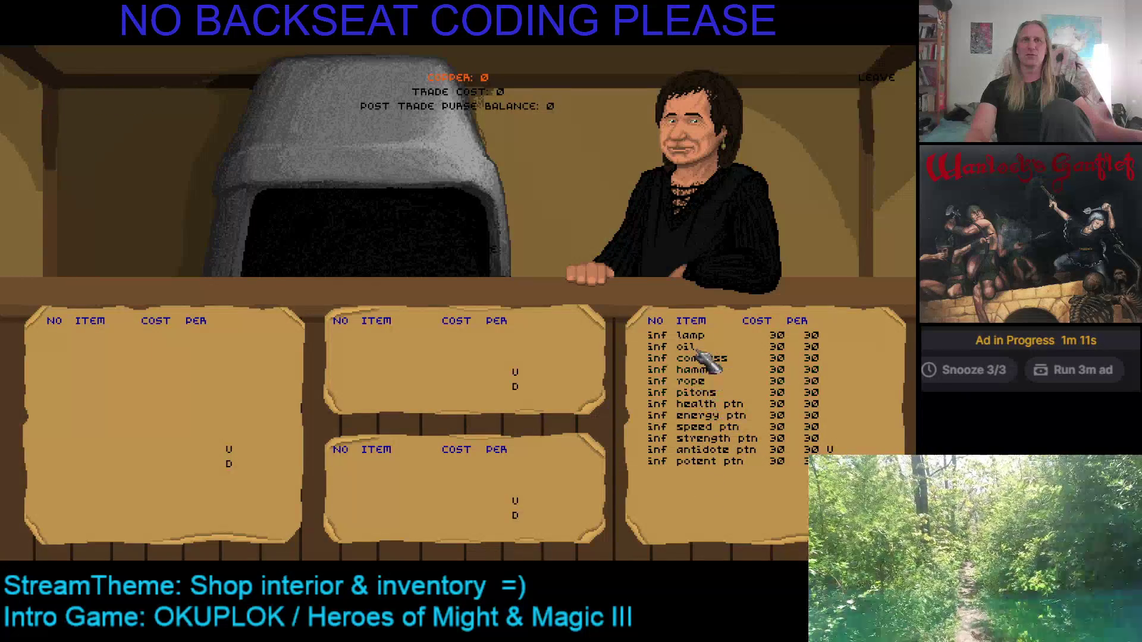
click(873, 79)
key(Left)
key(Left)
key(Left)
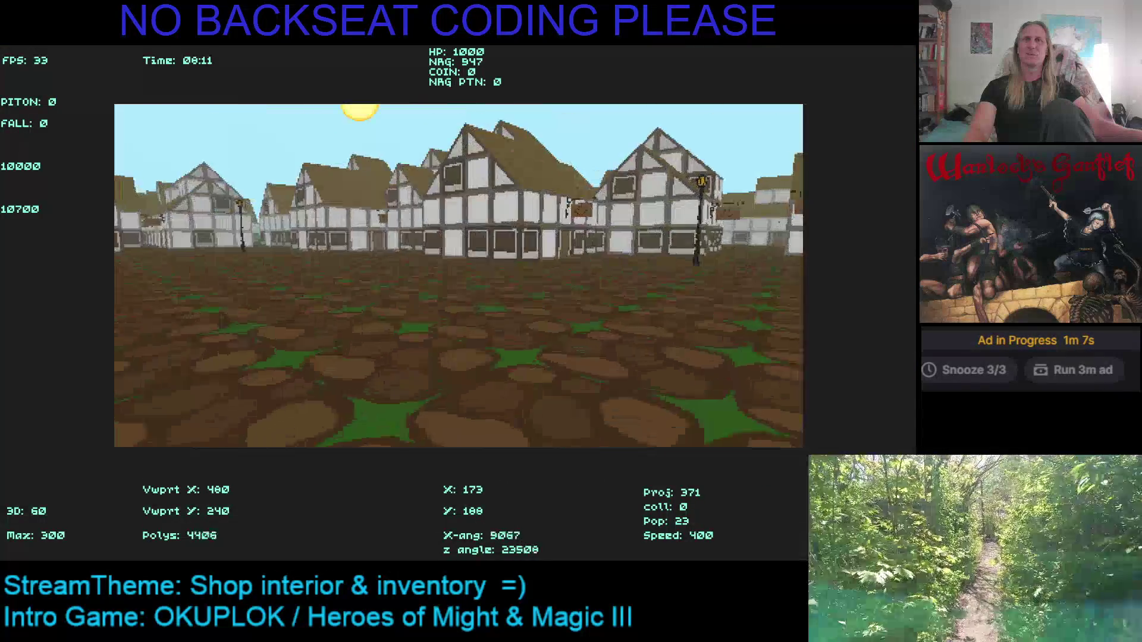
key(Left)
key(Up)
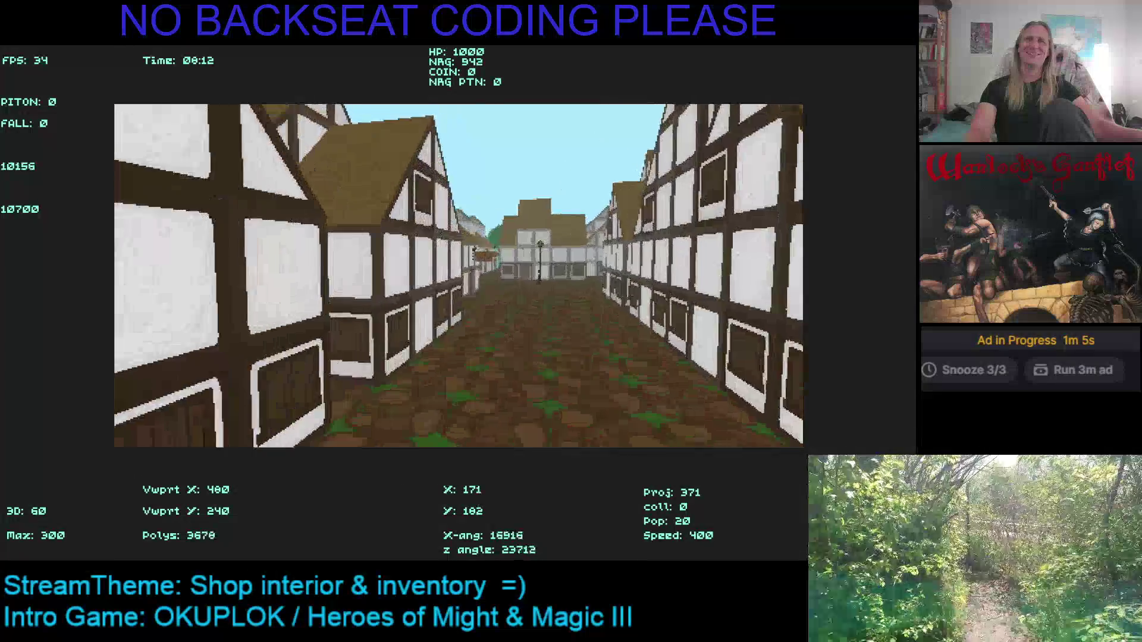
key(Left)
key(Up)
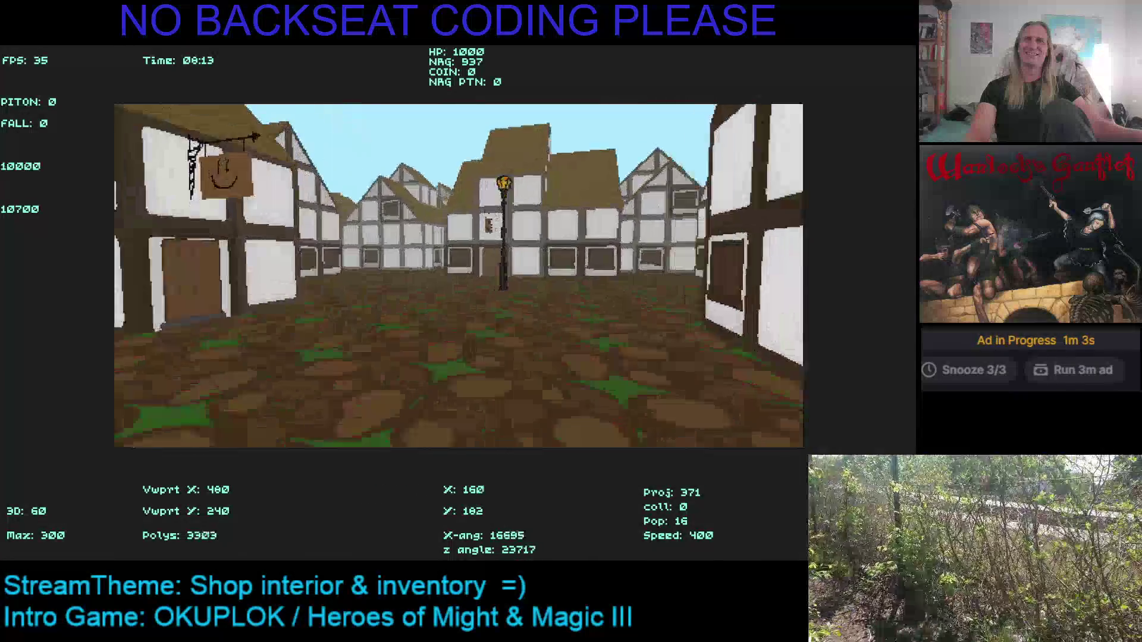
key(Left)
key(Up)
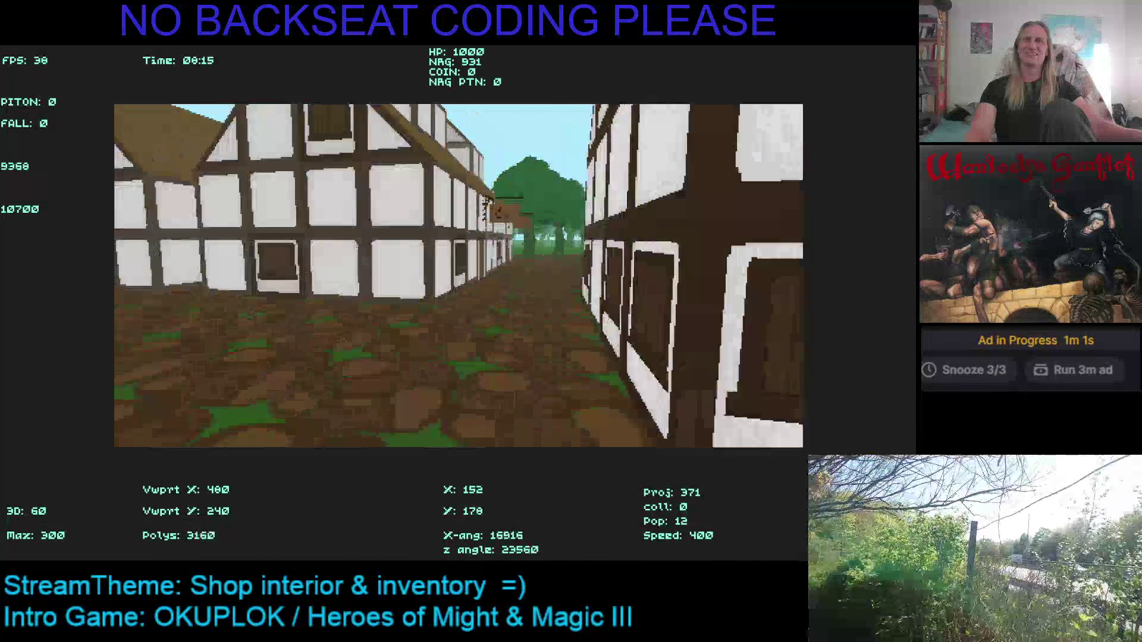
key(Left)
key(Up)
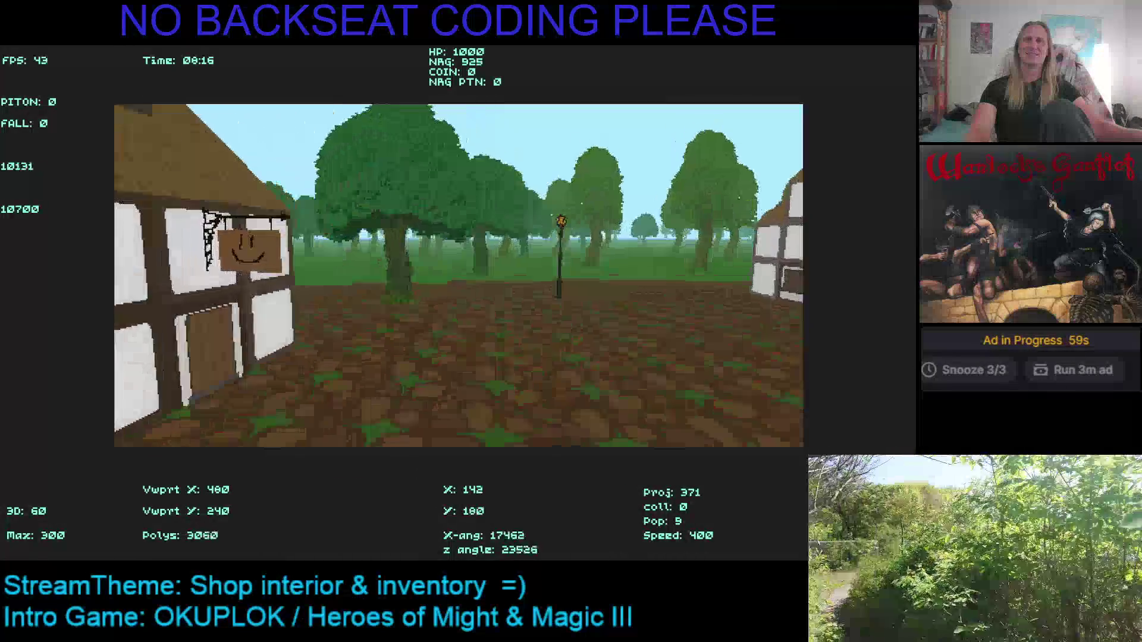
Walk out into the forest up to a large tree trunk, then back away.
key(Left)
key(Up)
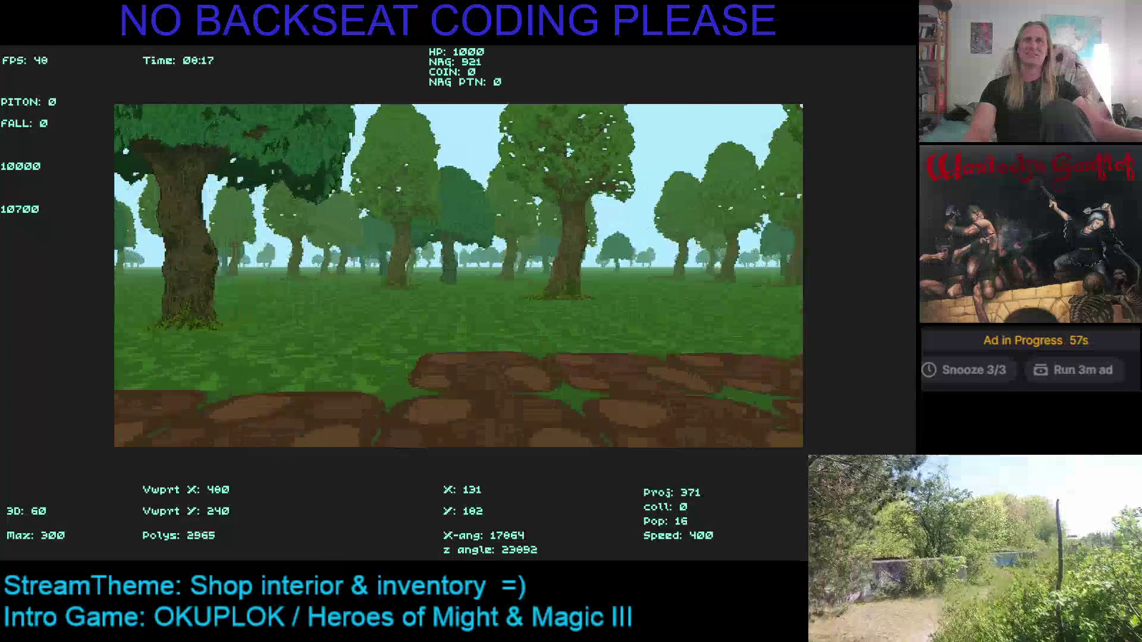
key(Left)
key(Up)
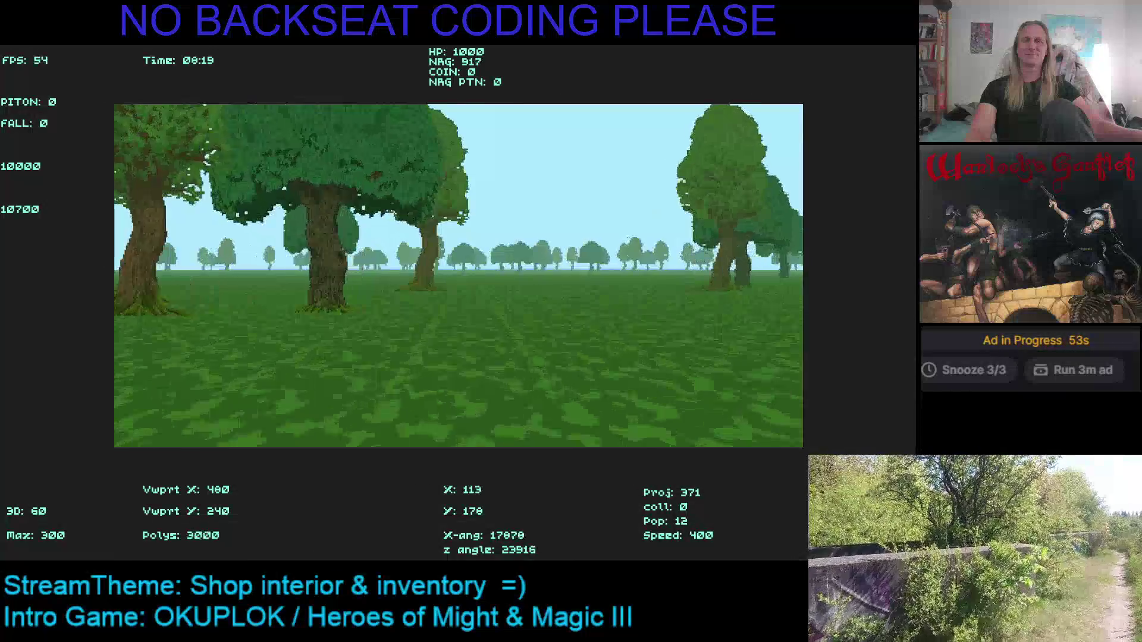
key(Left)
key(Up)
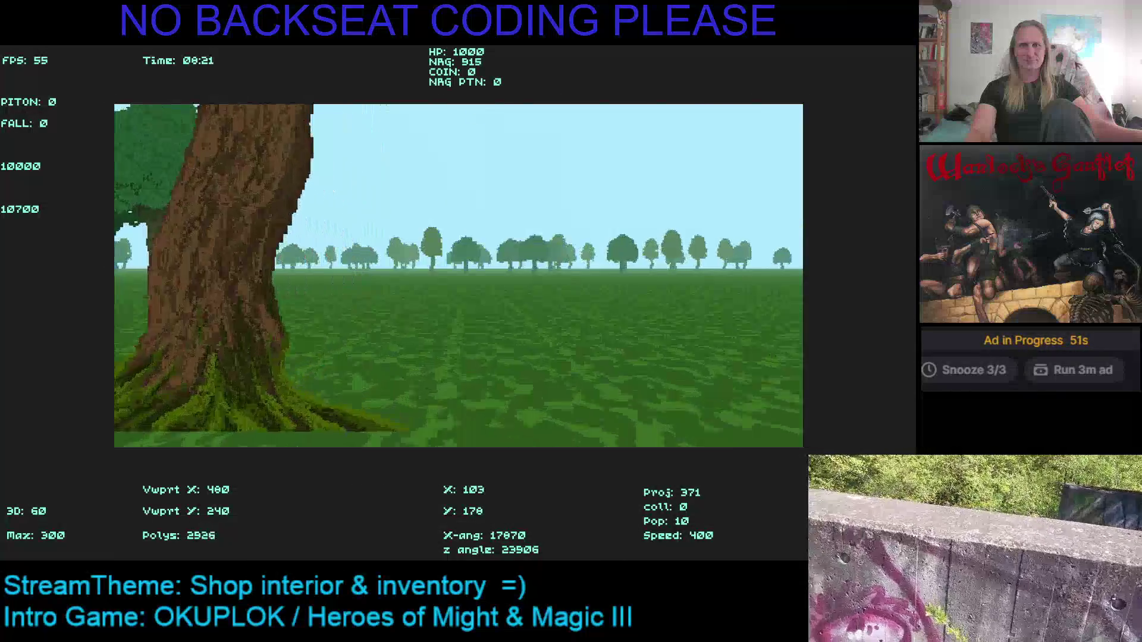
key(Down)
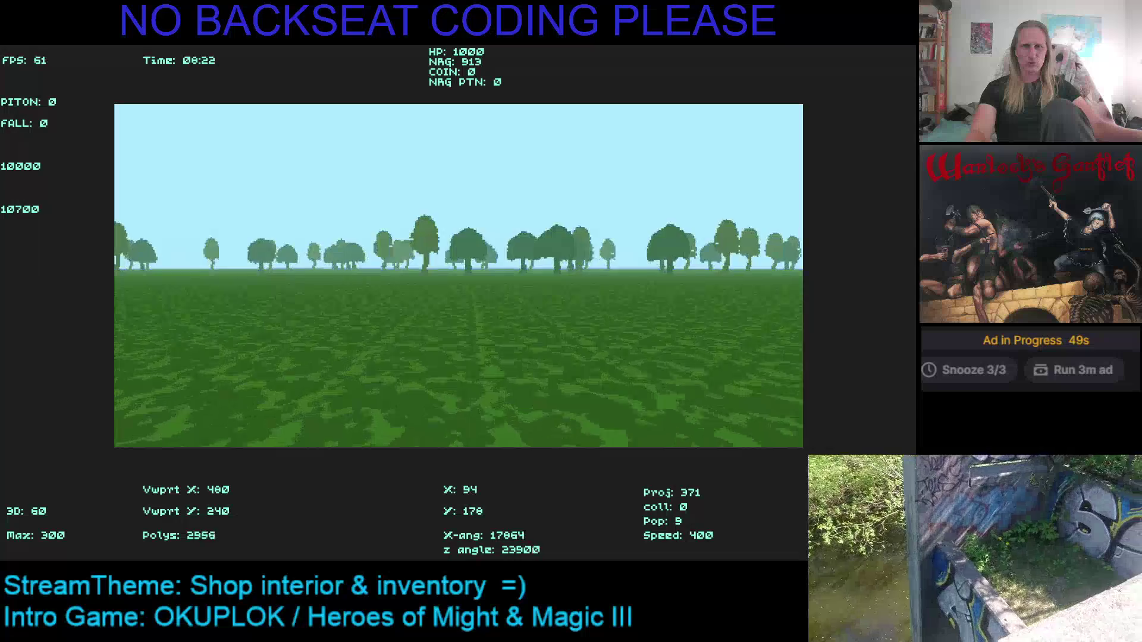
key(Down)
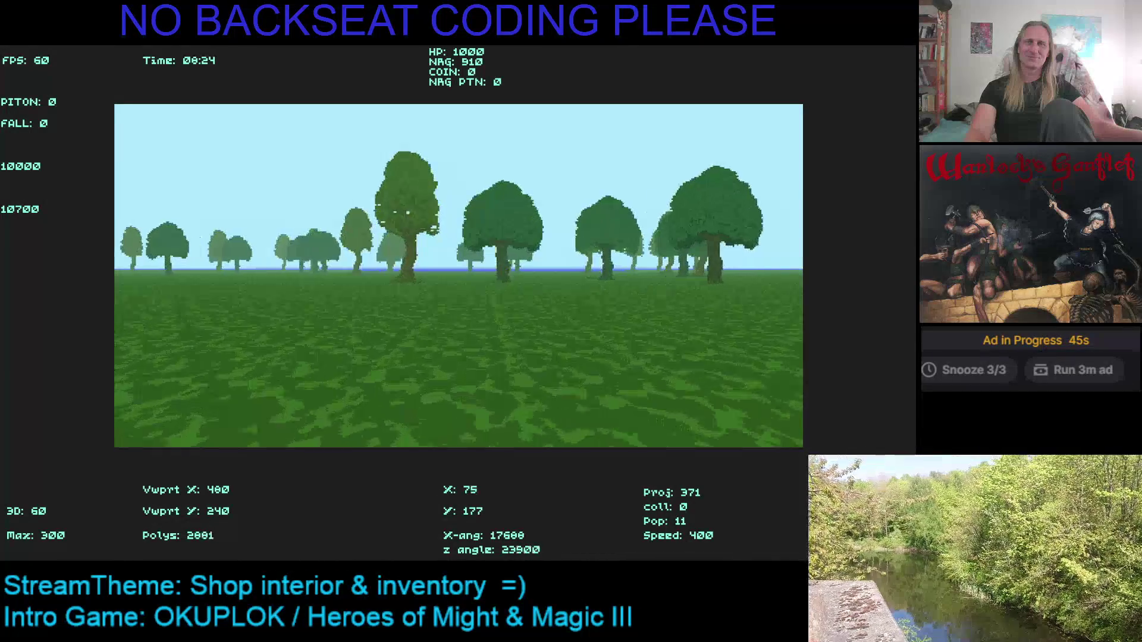
Walk on through the trees to the lake shore and look over the open water.
key(Up)
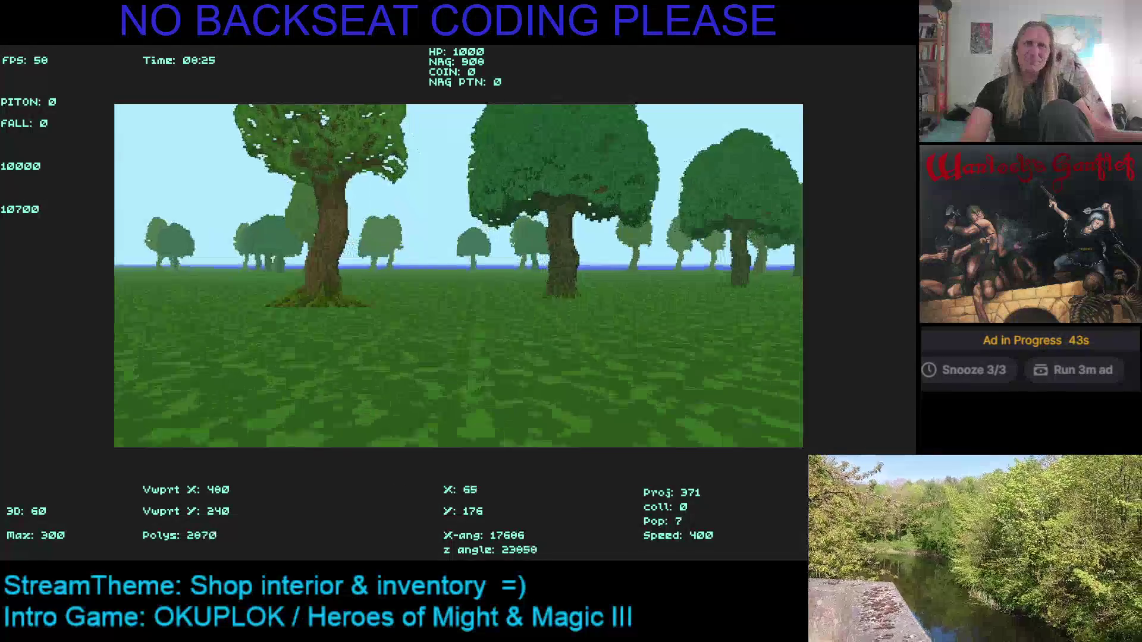
key(Up)
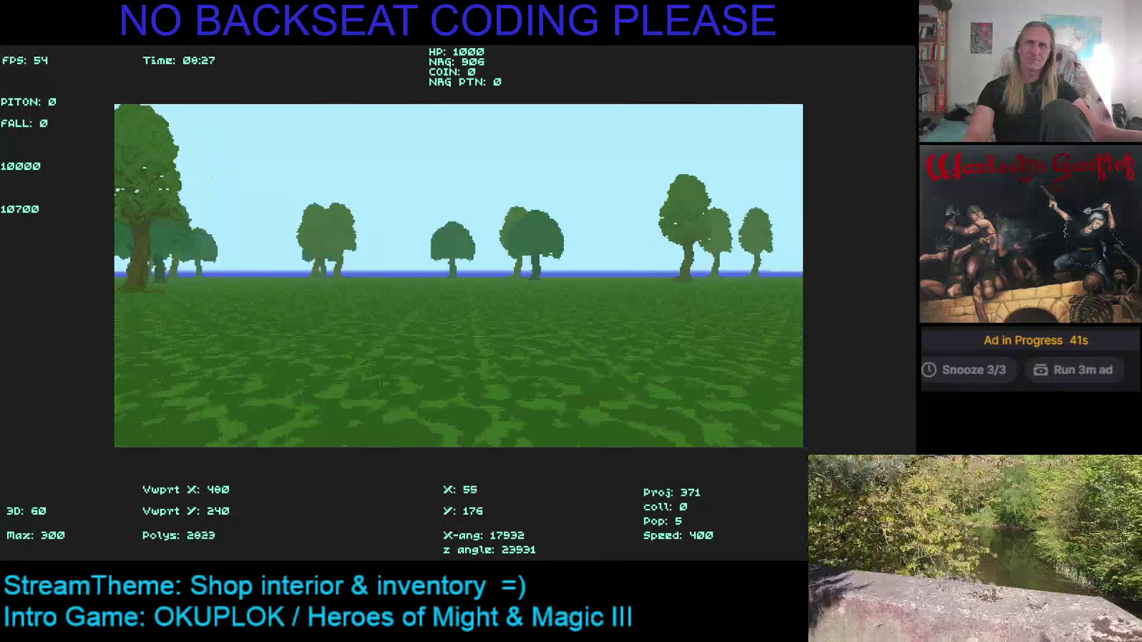
key(Up)
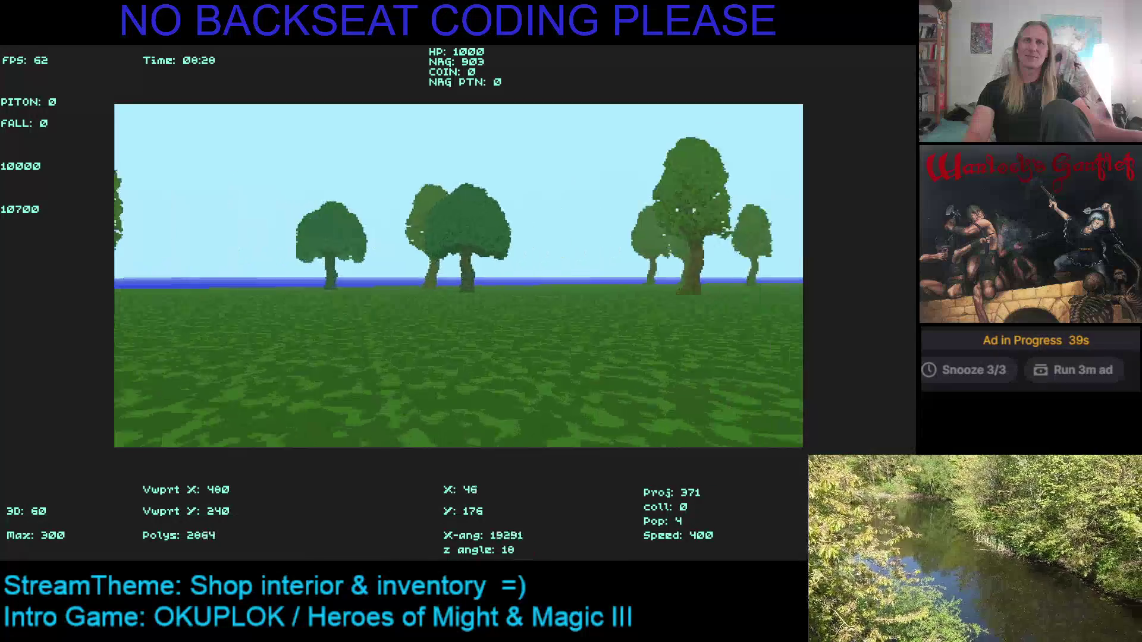
key(Up)
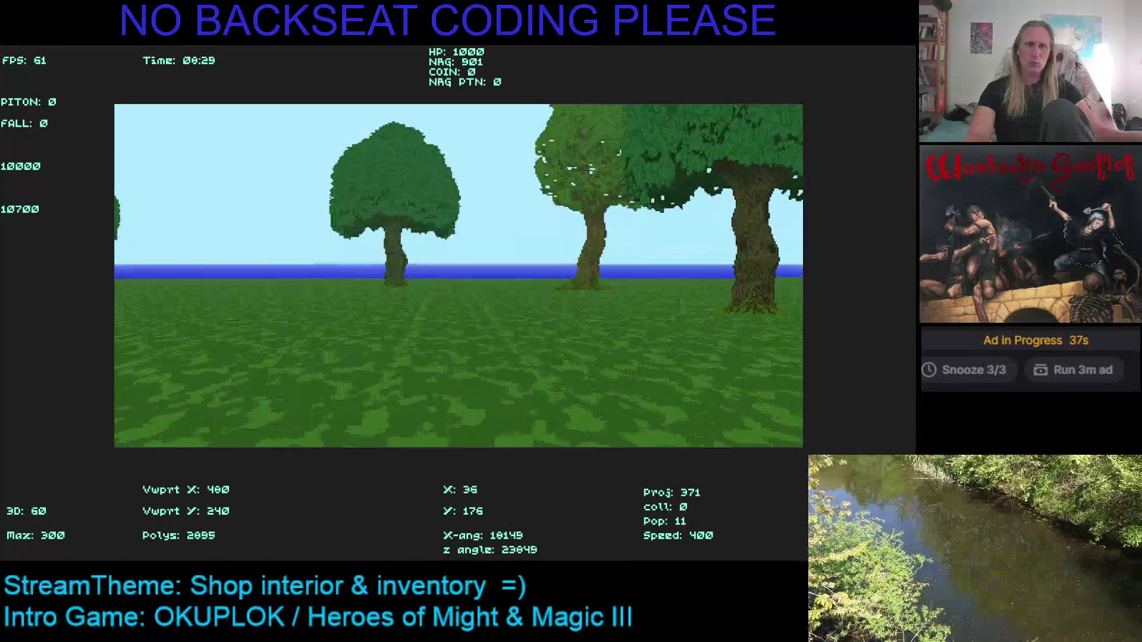
key(Up)
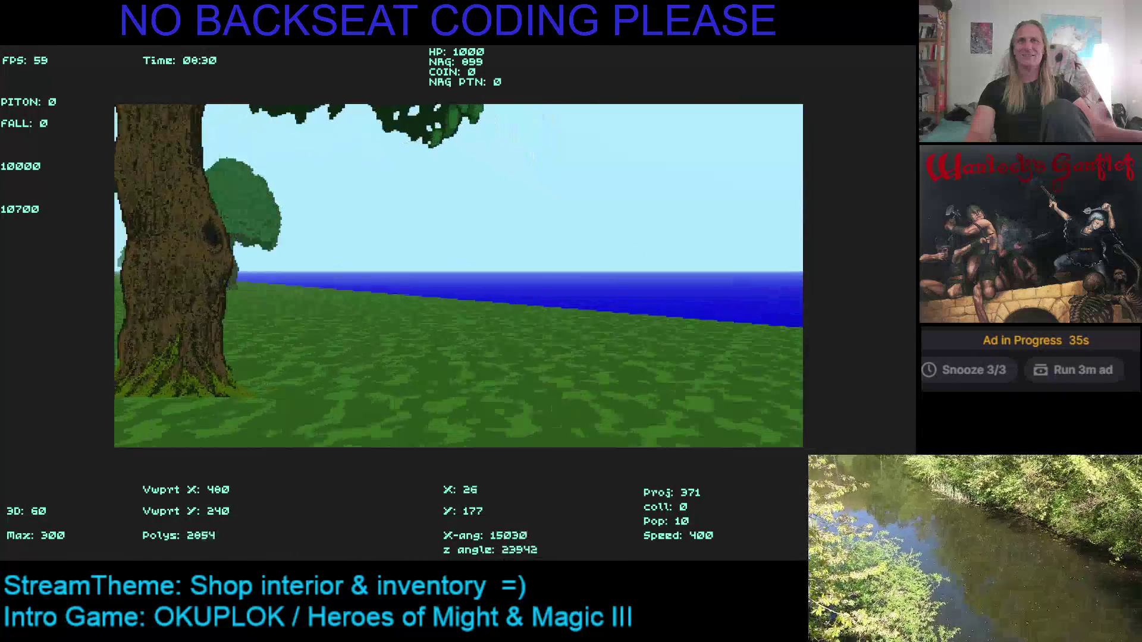
key(Up)
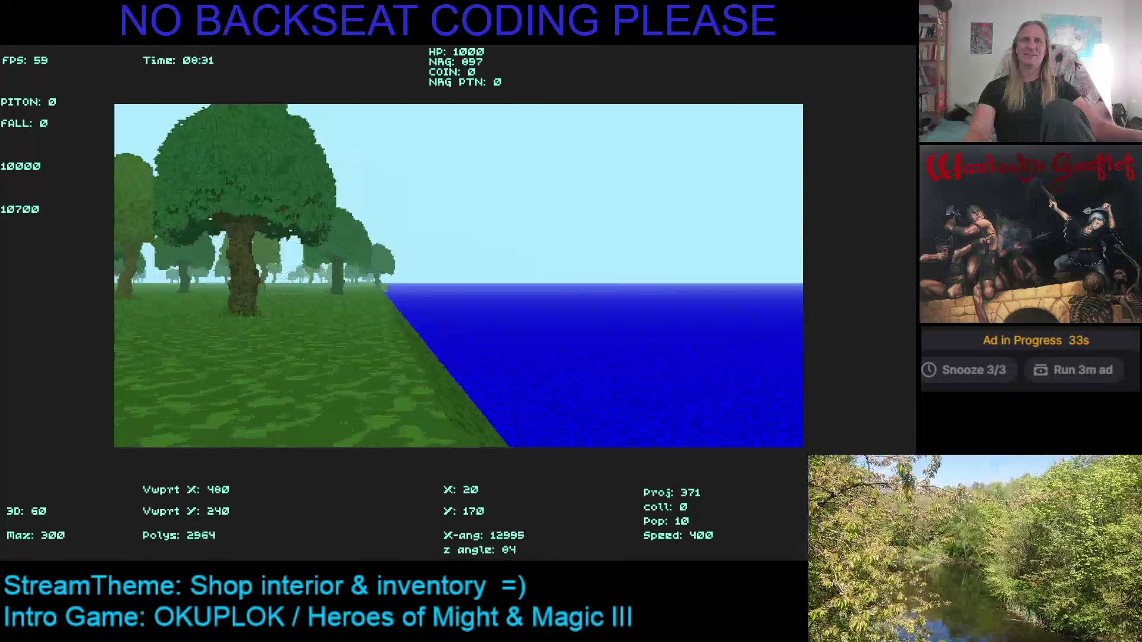
key(Up)
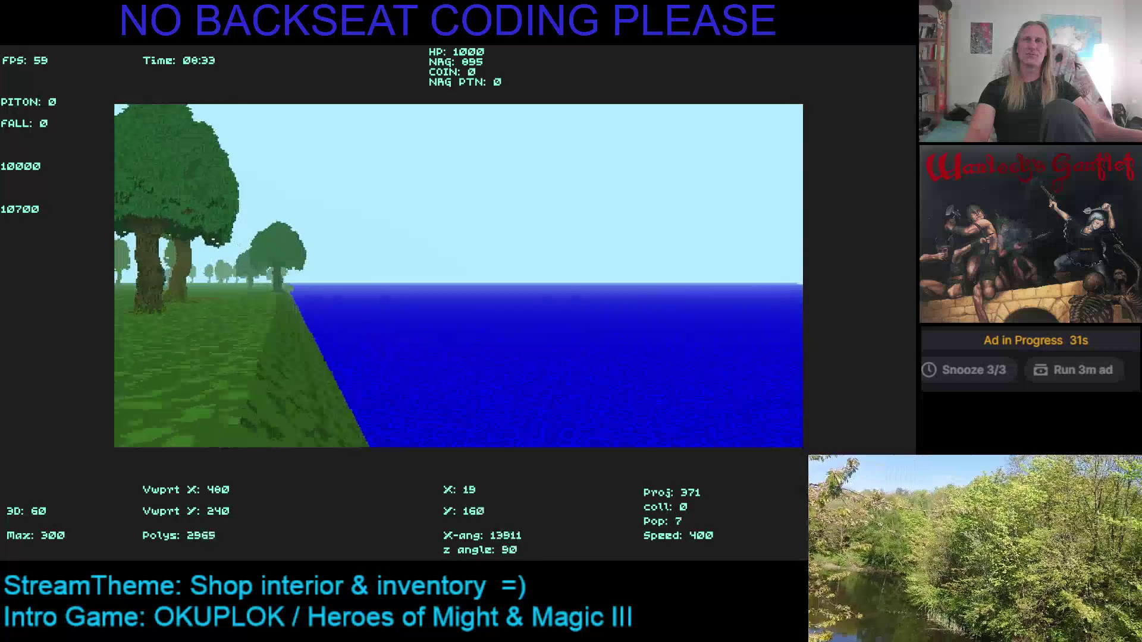
key(Right)
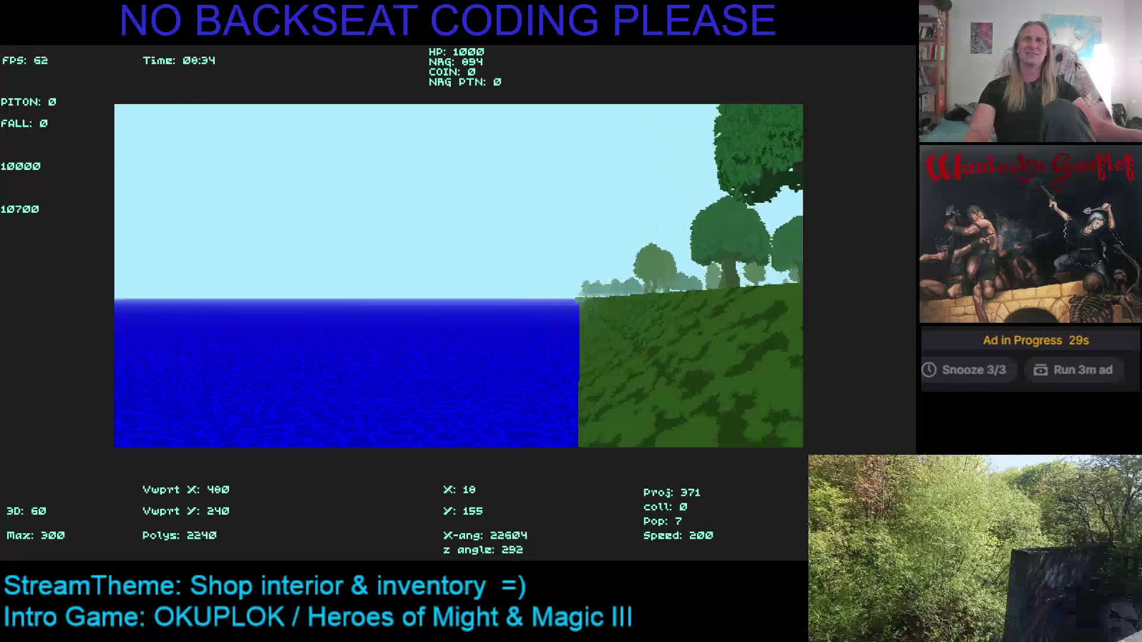
key(Left)
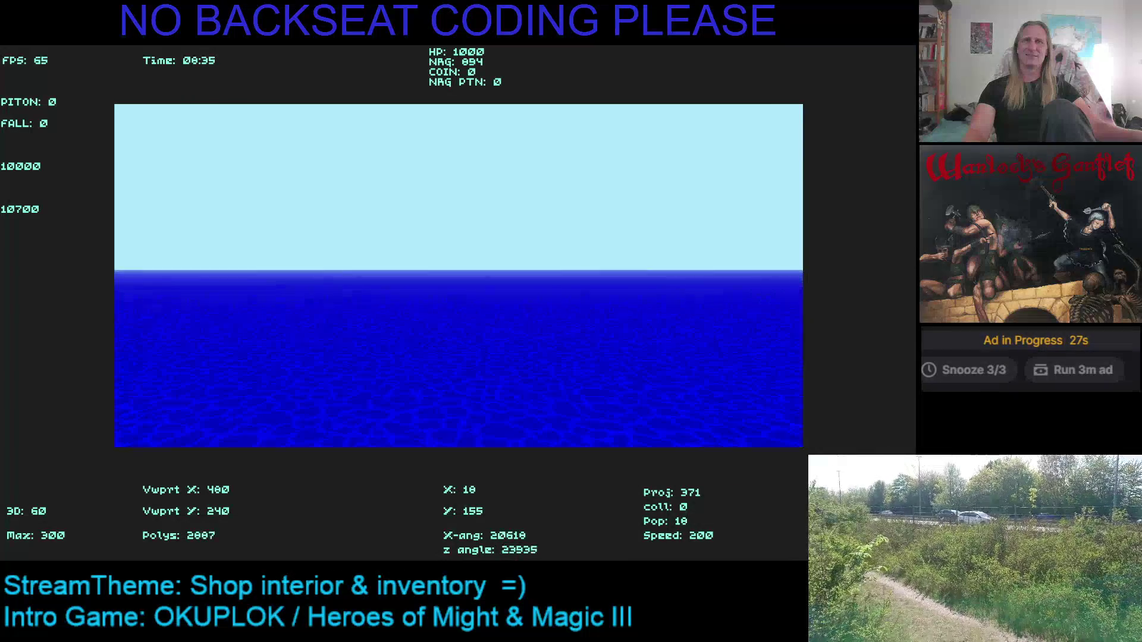
key(Right)
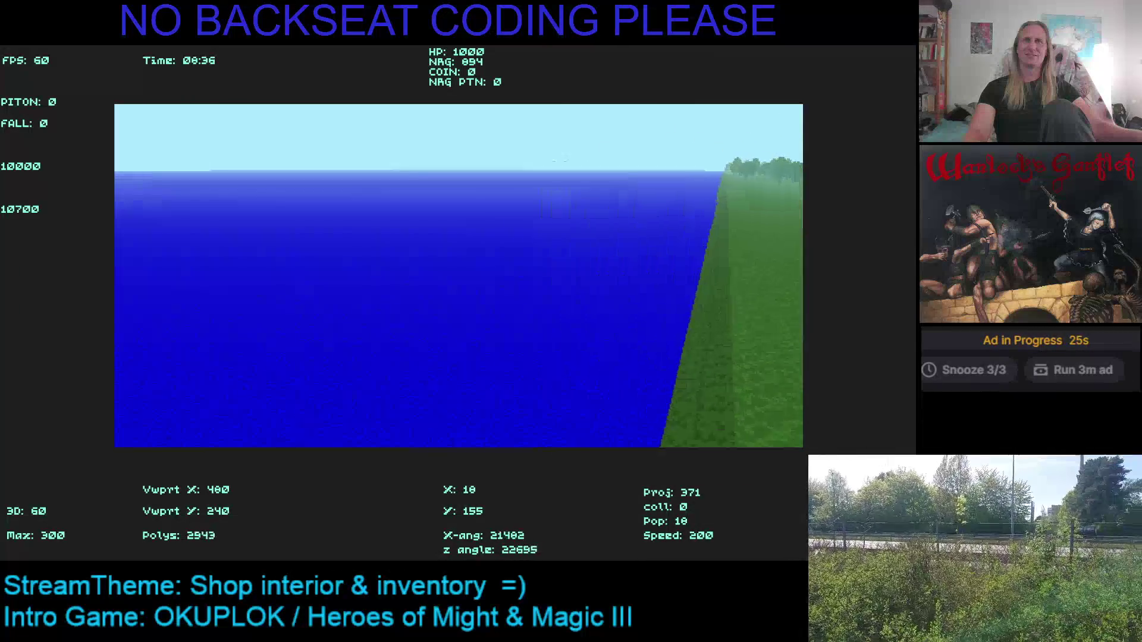
key(Left)
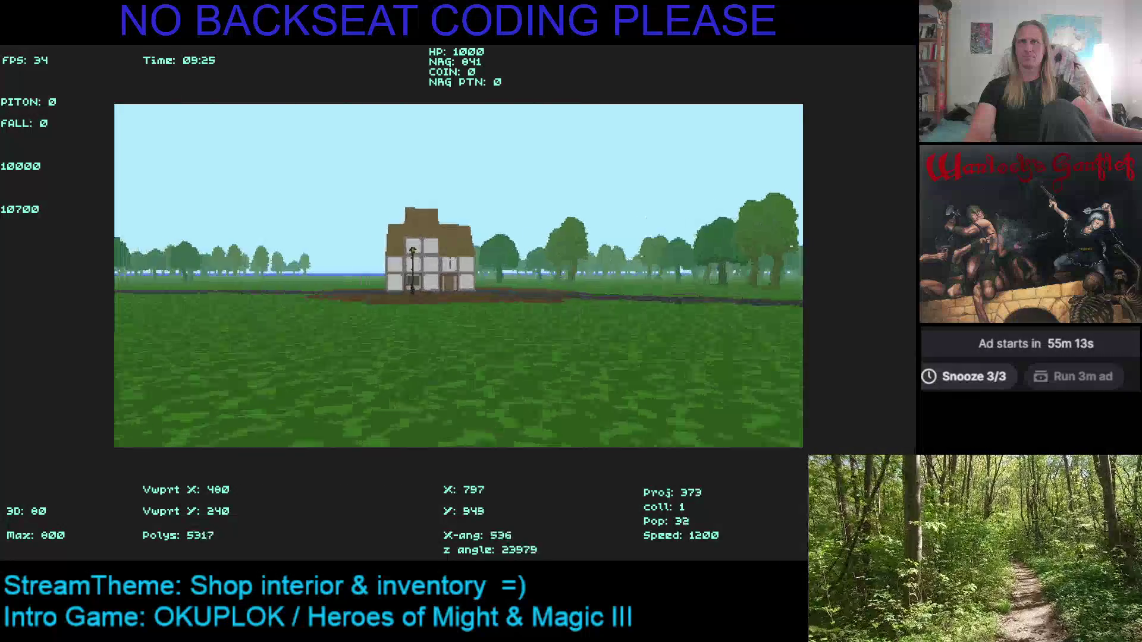
Walk past the half-timbered house and follow the cobbled path toward the lamp post.
key(Up)
key(Right)
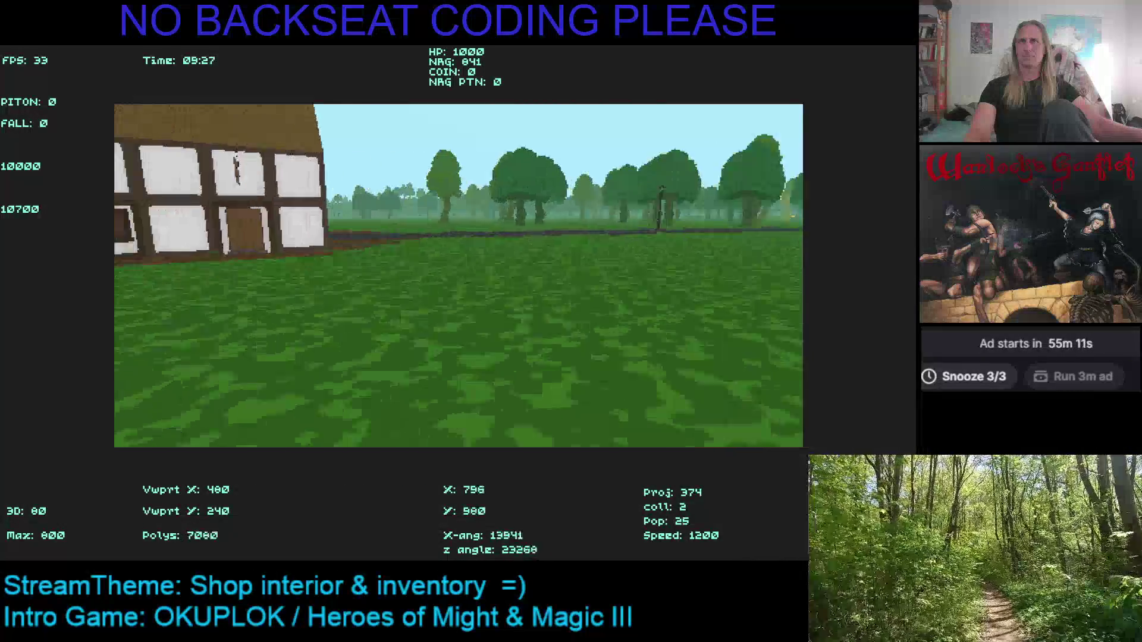
key(Left)
key(Right)
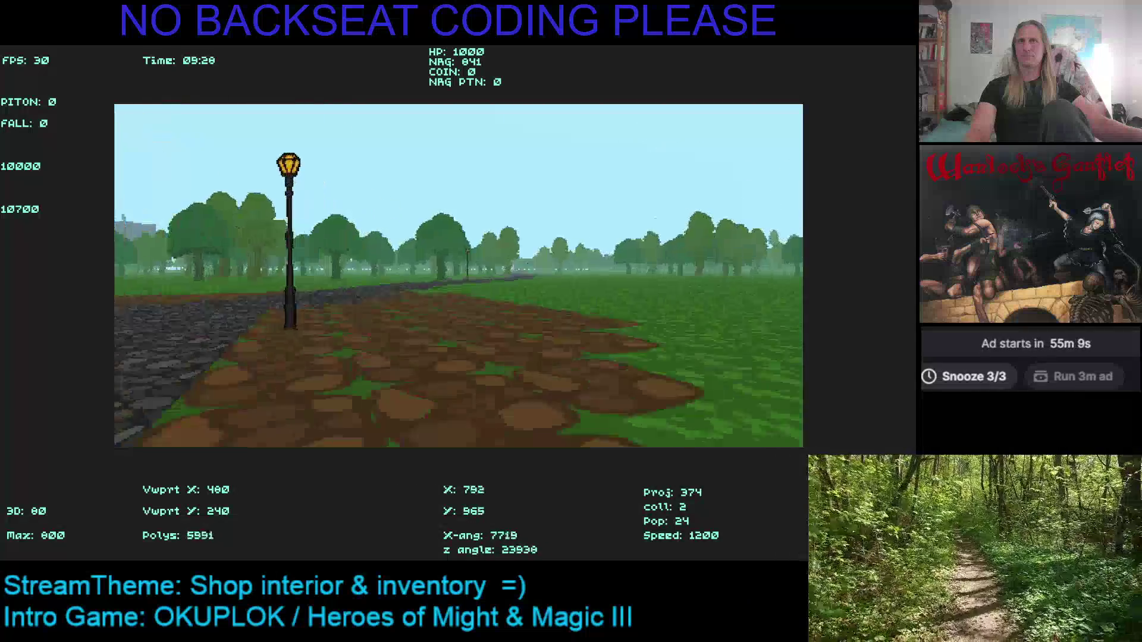
key(Up)
key(Right)
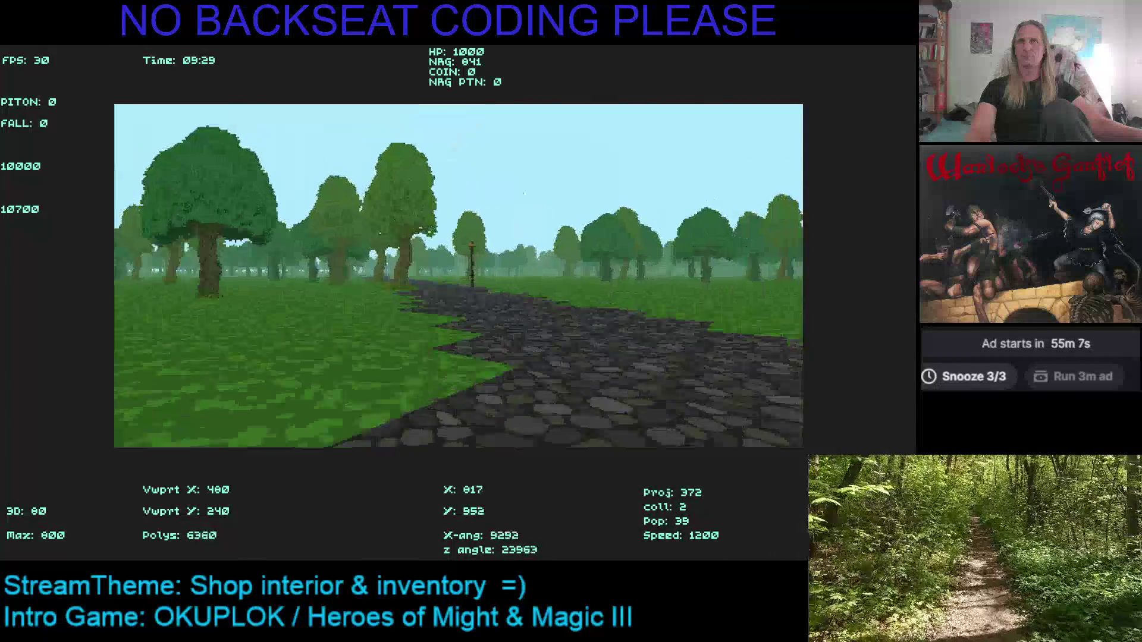
key(Left)
key(Up)
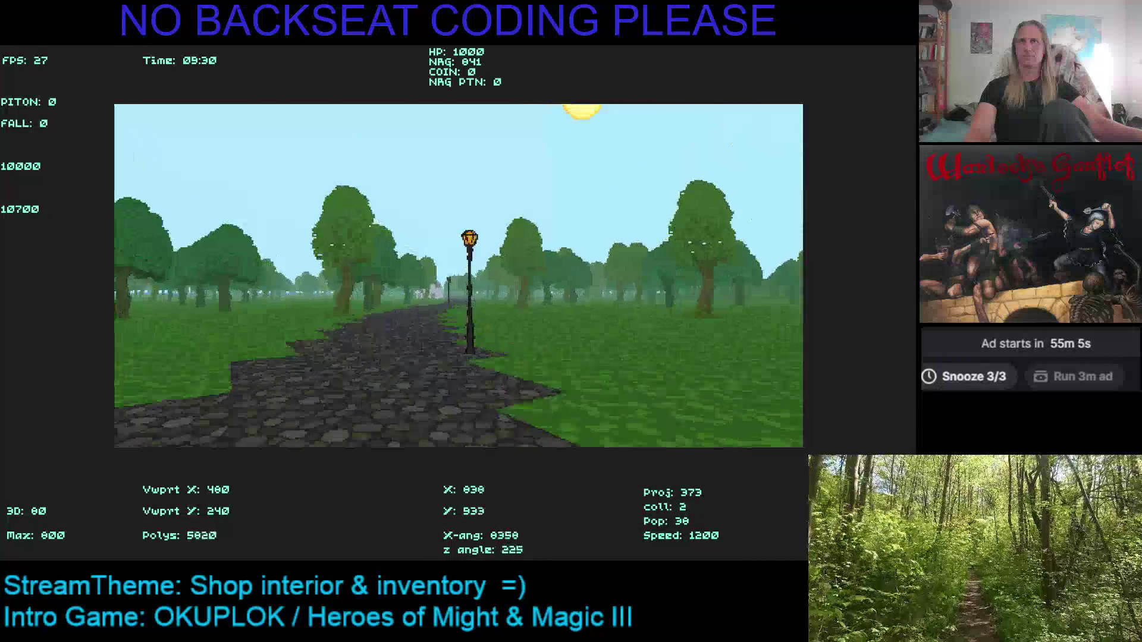
key(Left)
key(Up)
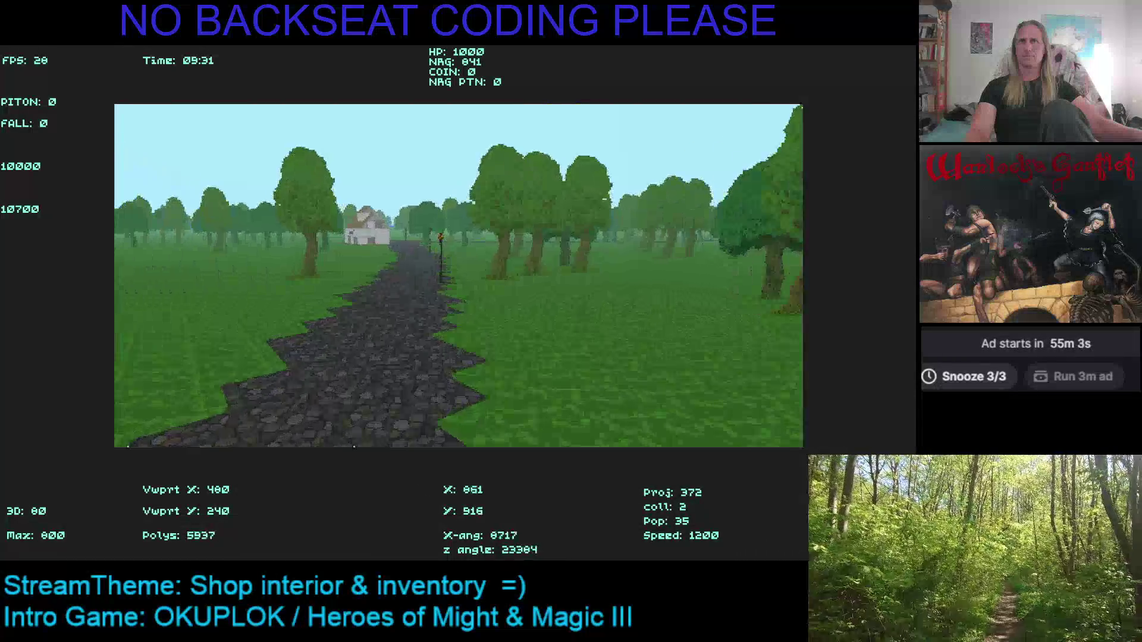
key(Left)
key(Up)
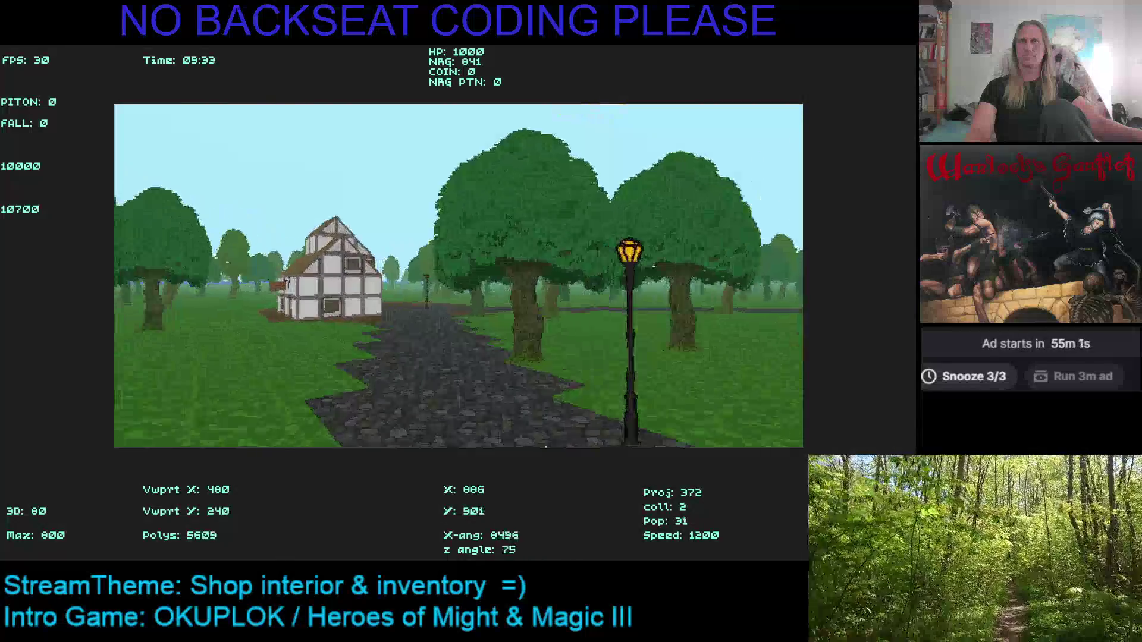
key(Left)
key(Up)
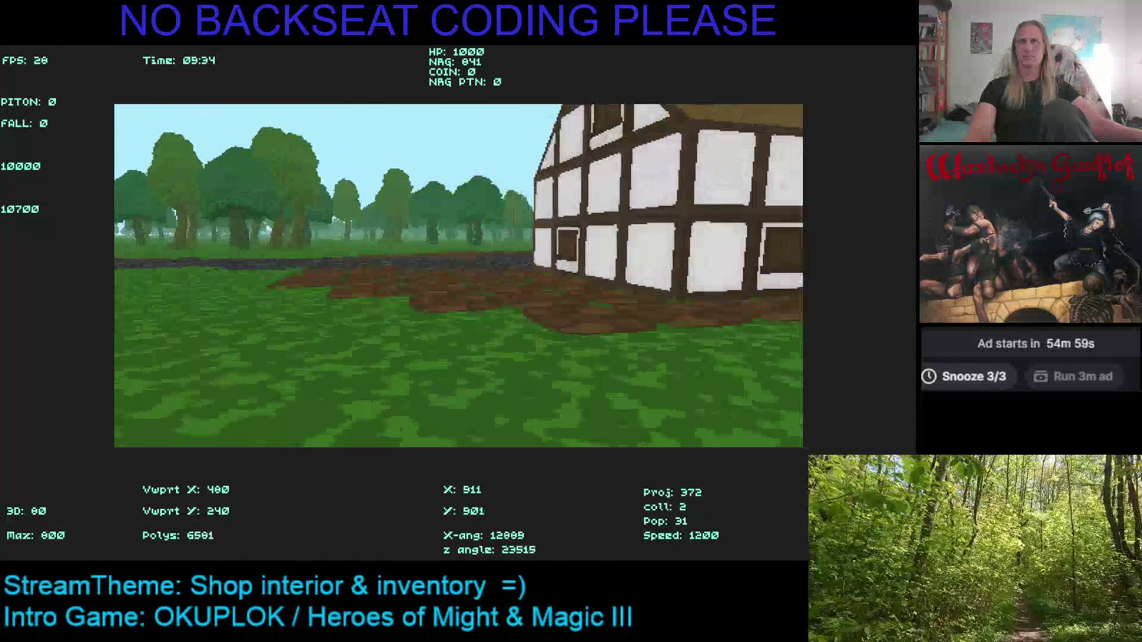
key(Left)
key(Up)
Look around the trees, pass the lamp post, and turn away from the house.
key(Right)
key(Up)
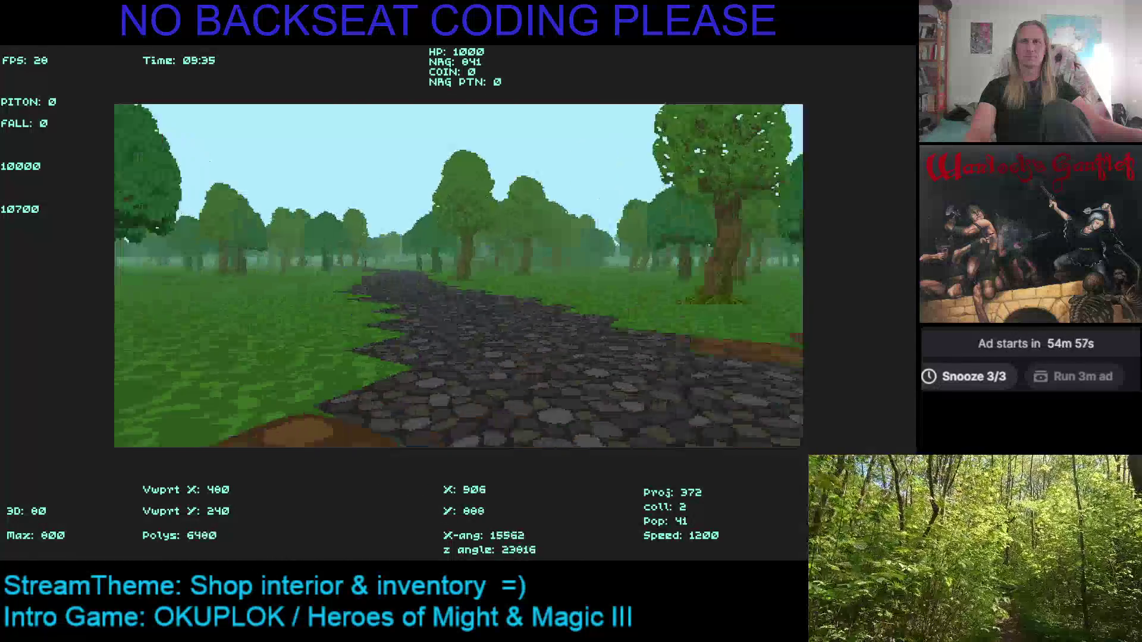
key(Left)
key(Up)
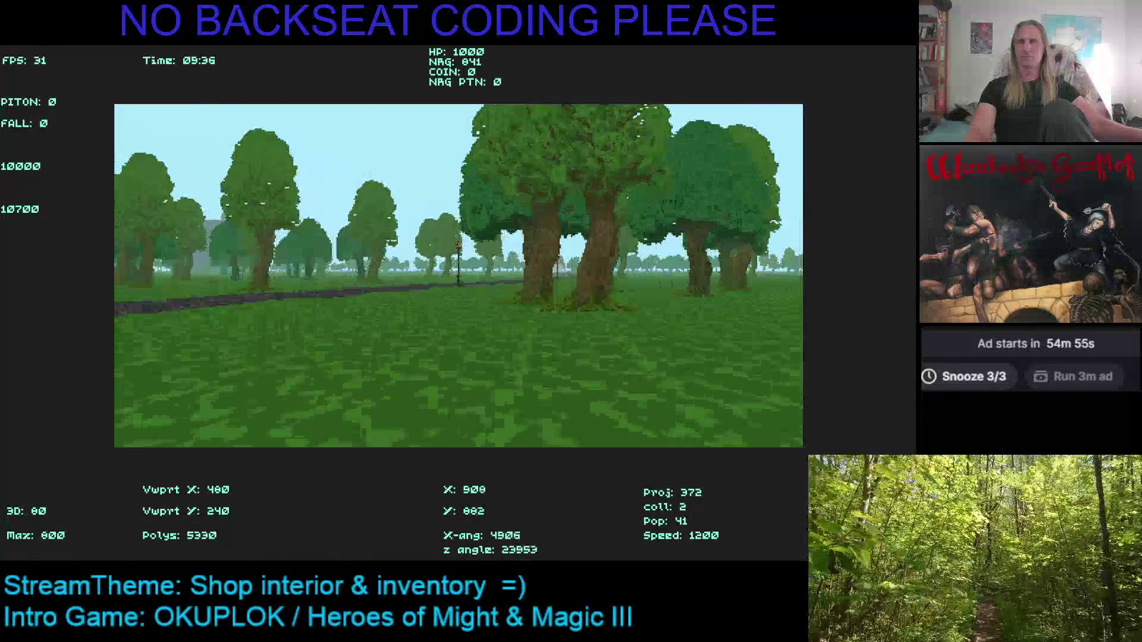
key(Up)
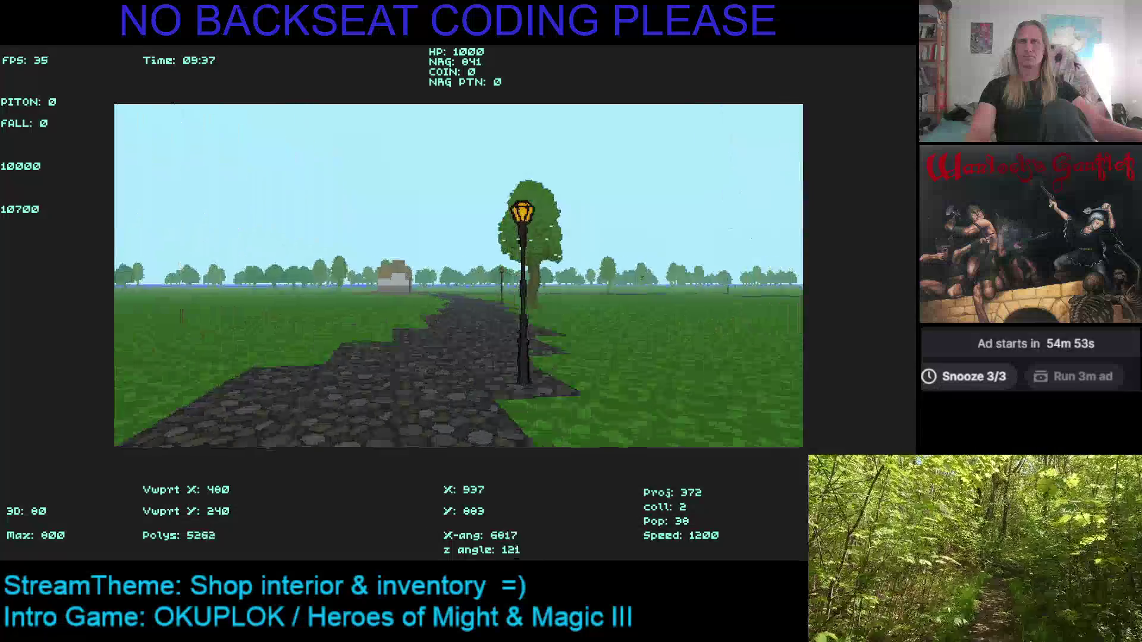
key(Right)
key(Up)
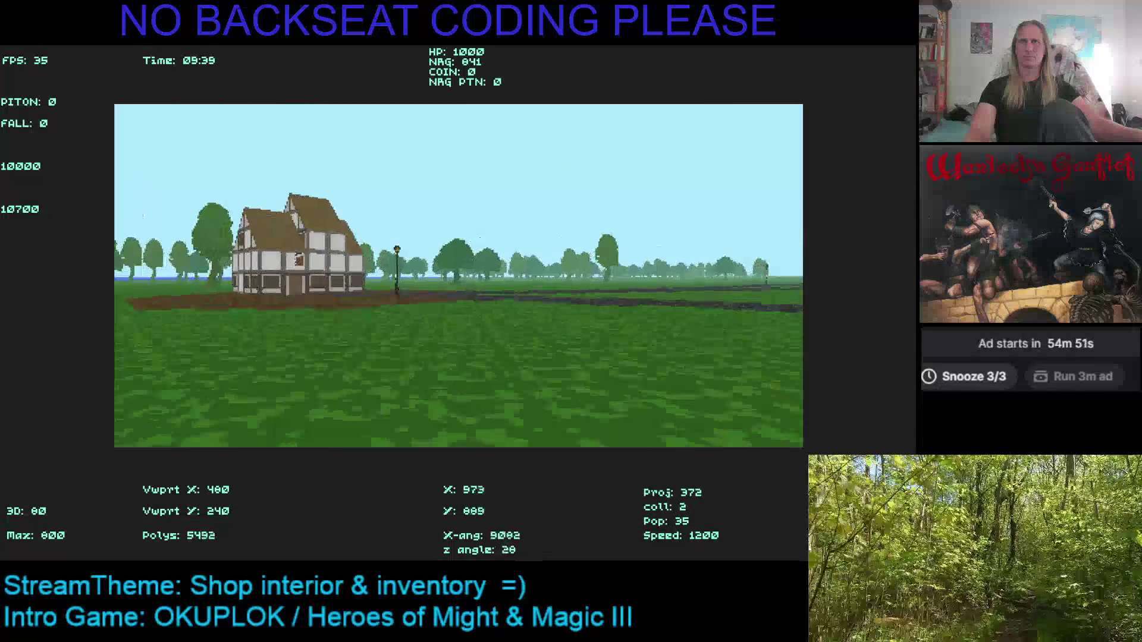
key(Left)
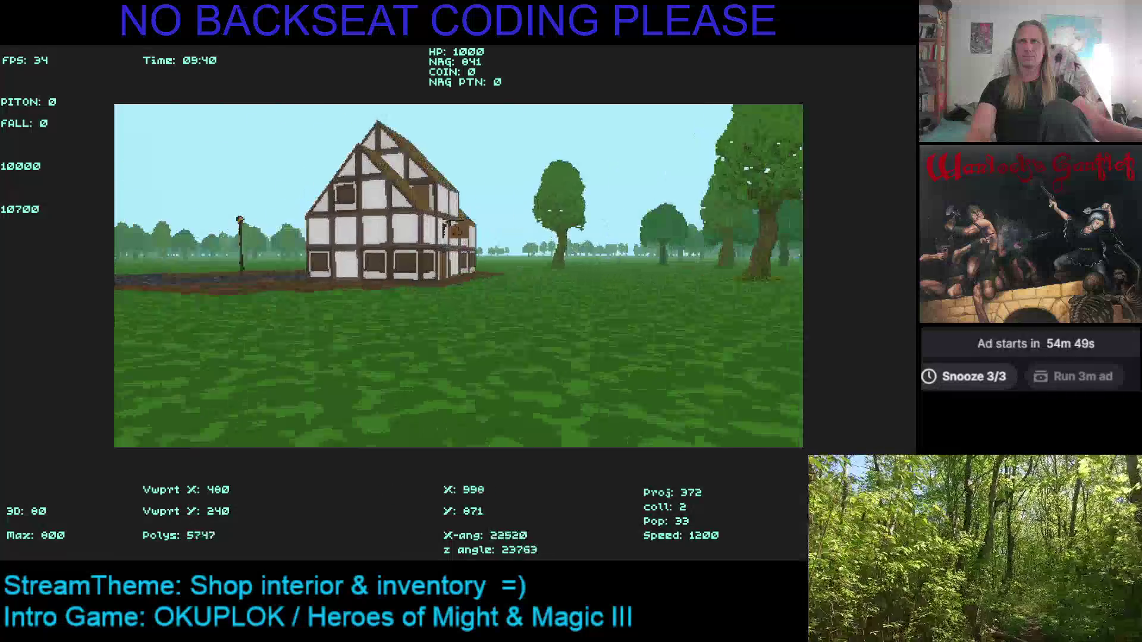
key(Right)
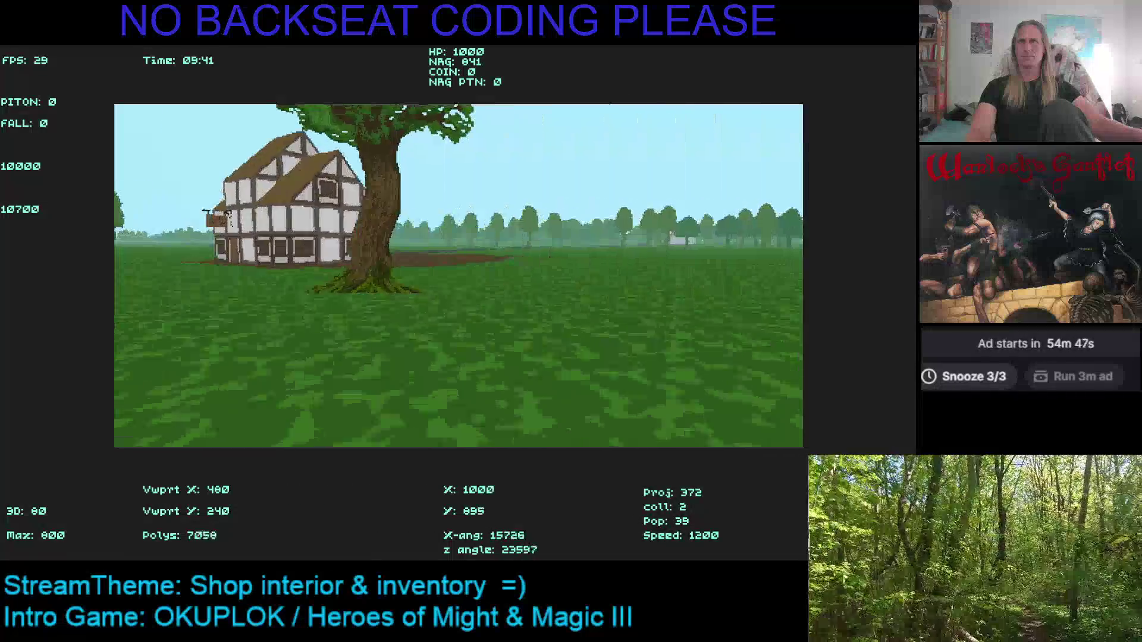
key(Right)
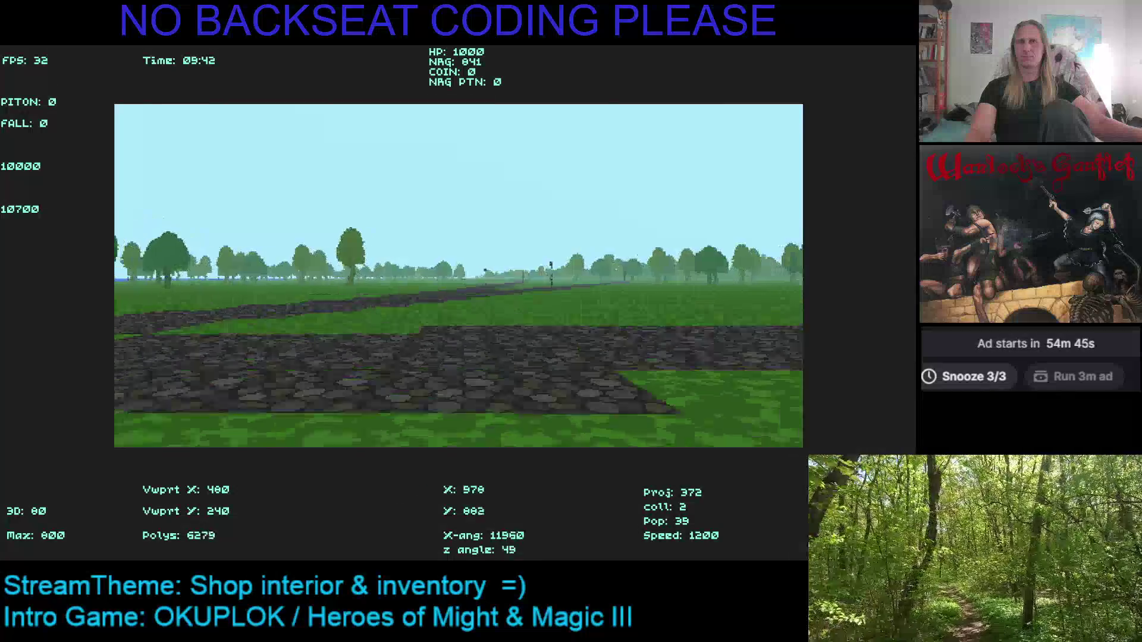
key(Right)
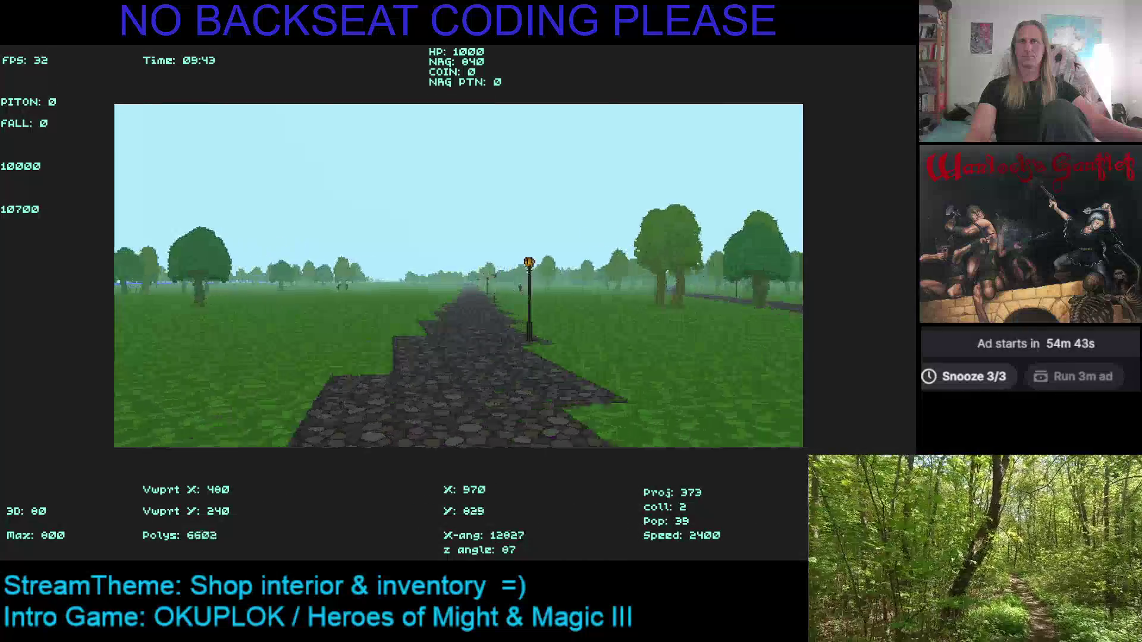
Follow the cobbled path as it bends left deeper into the woods past lamp posts.
key(Up)
key(Left)
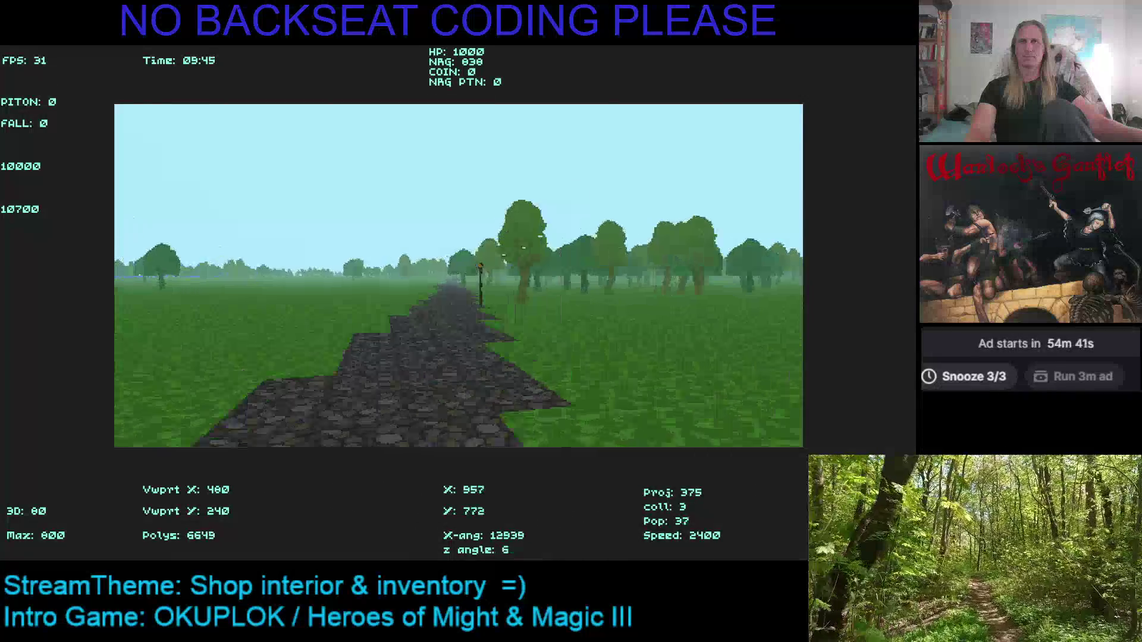
key(Up)
key(Left)
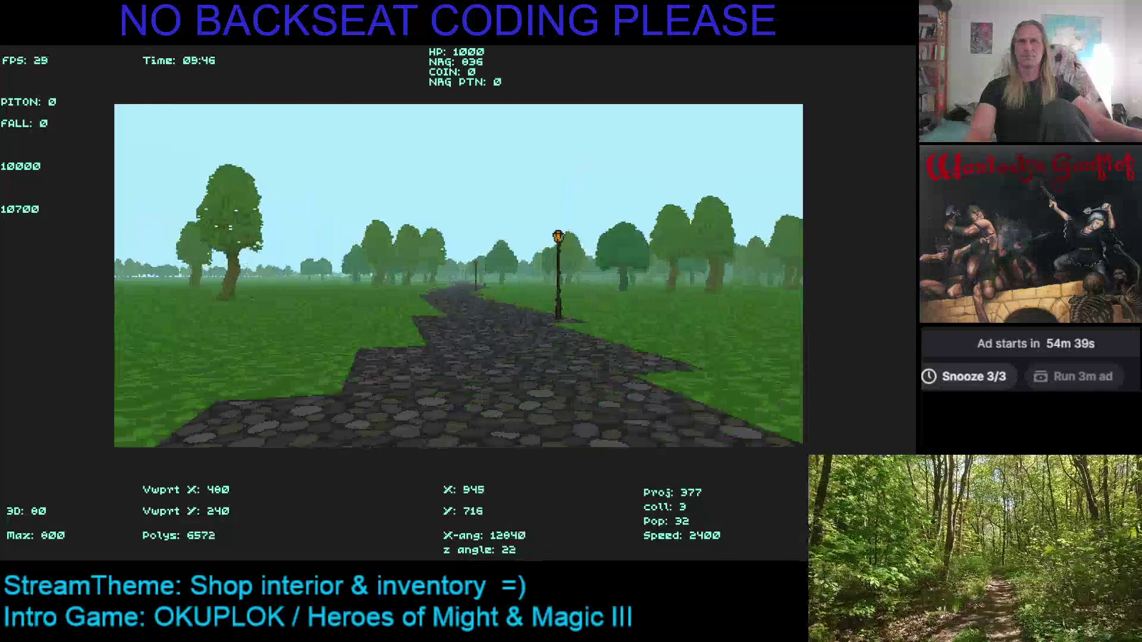
key(Up)
key(Left)
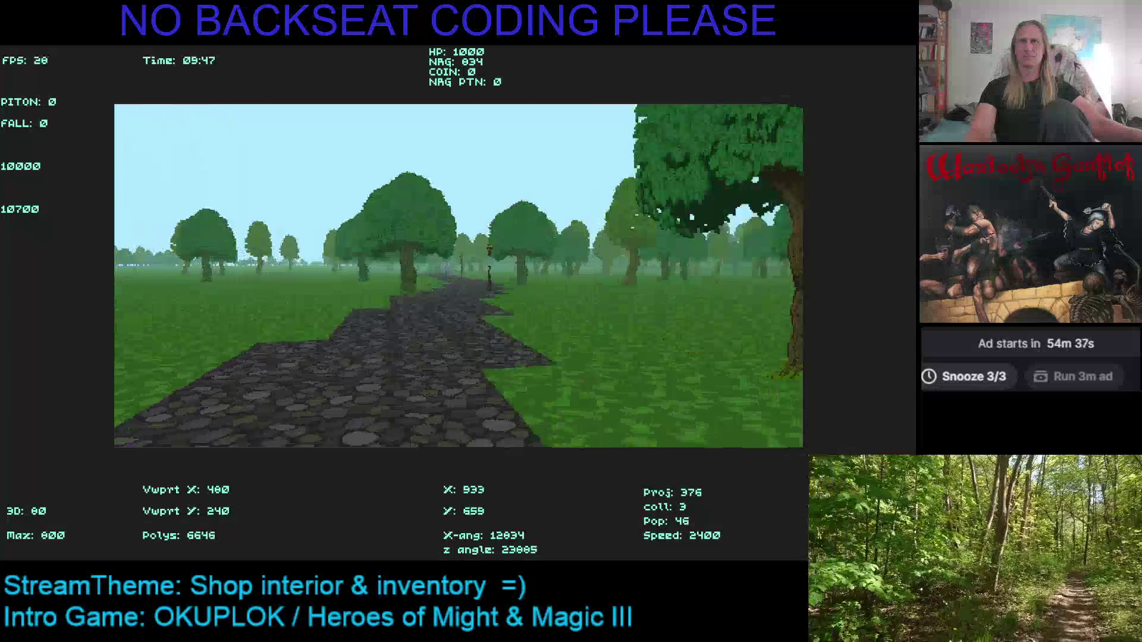
key(Up)
key(Left)
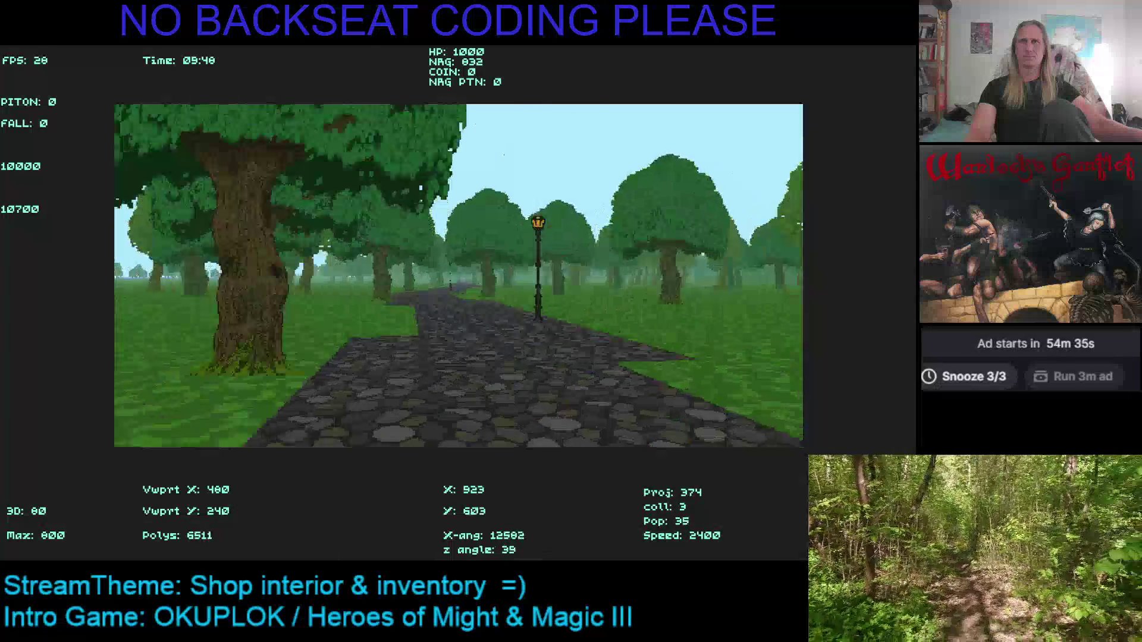
key(Up)
key(Left)
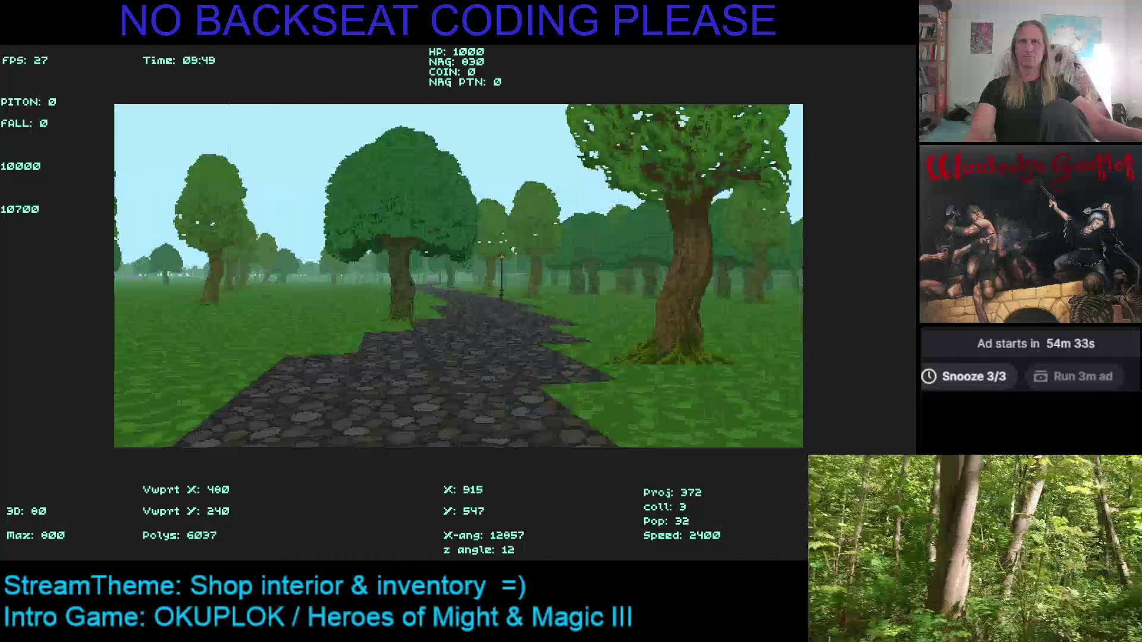
key(Up)
key(Left)
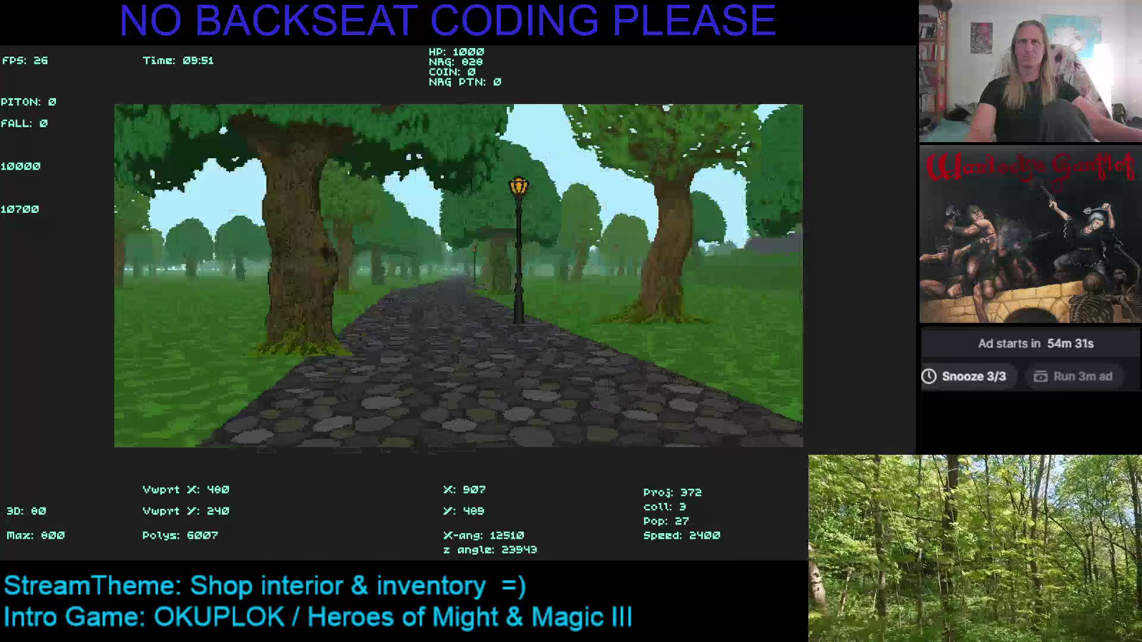
key(Up)
key(Left)
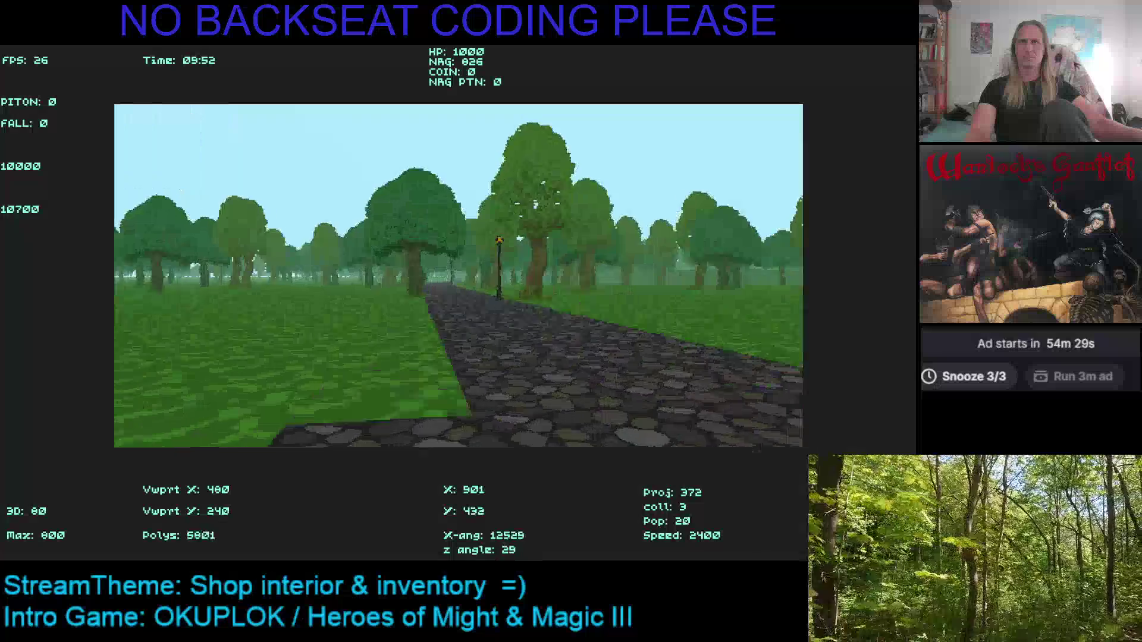
key(Up)
key(Left)
Veer onto the grass, return to the path, and approach the town's lamp post.
key(Up)
key(Left)
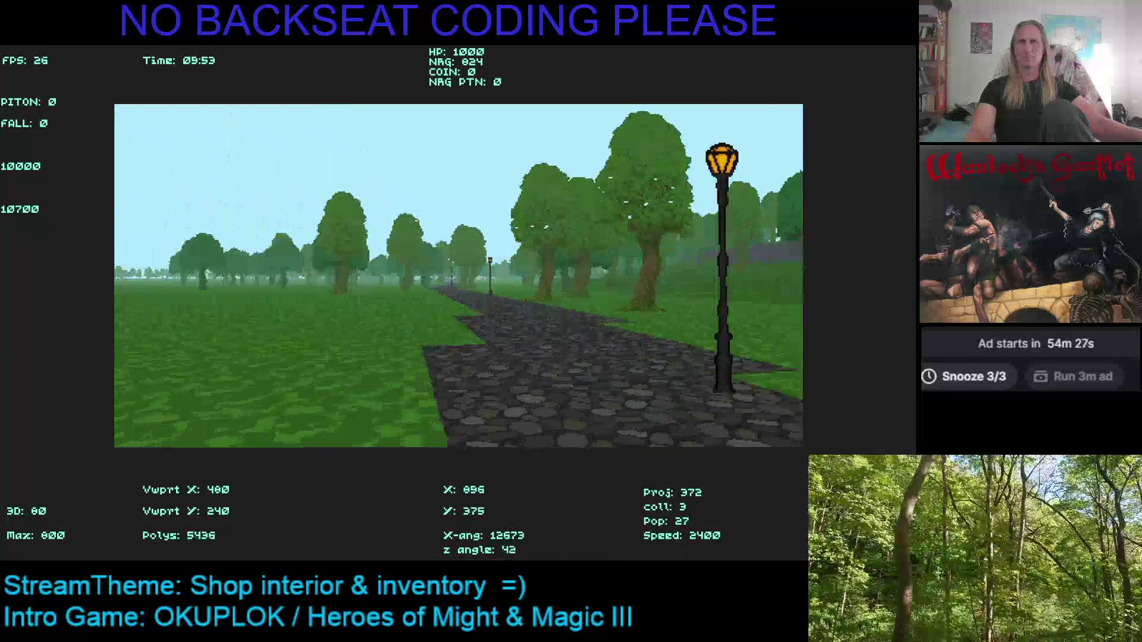
key(Up)
key(Right)
key(Up)
key(Right)
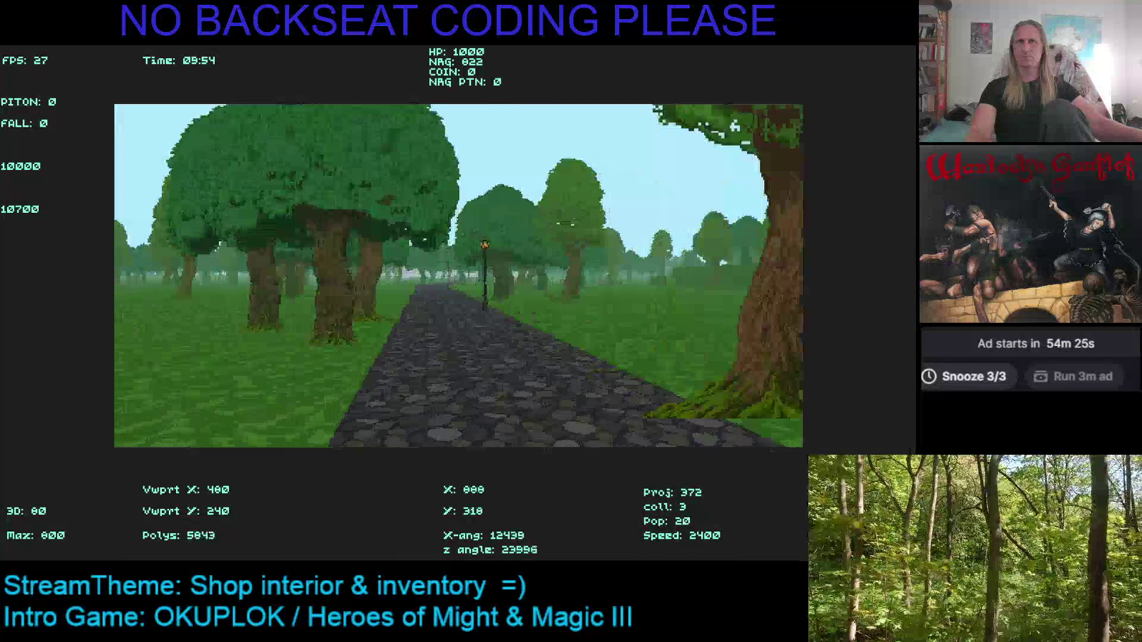
key(Up)
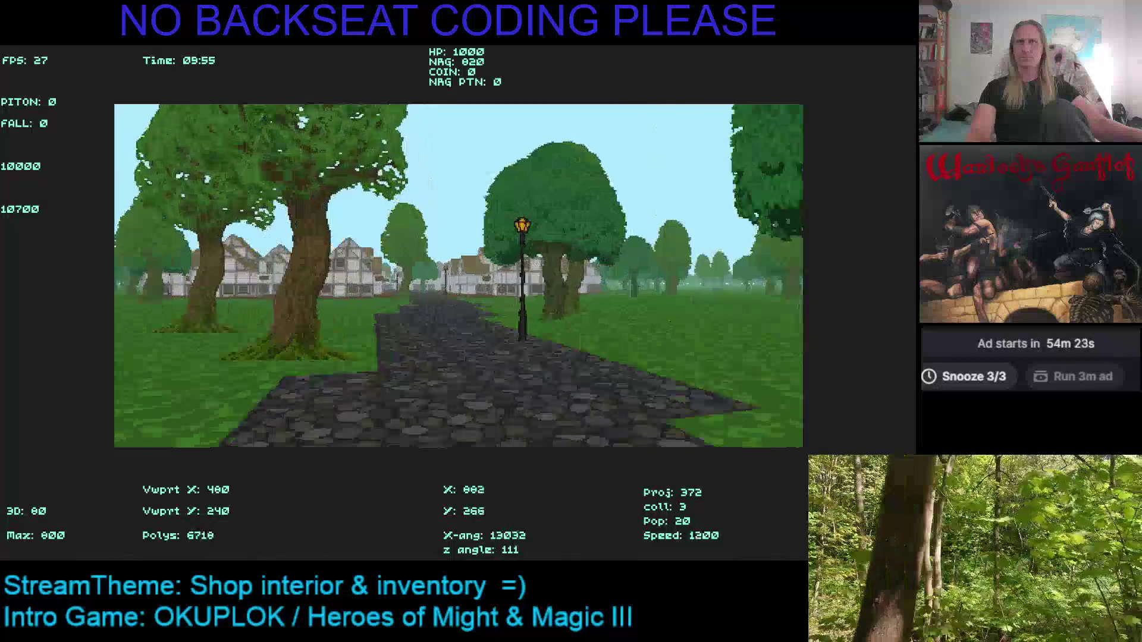
Tilt down onto the rooftops, then tilt up and rise over the town toward the forest.
key(Page_Down)
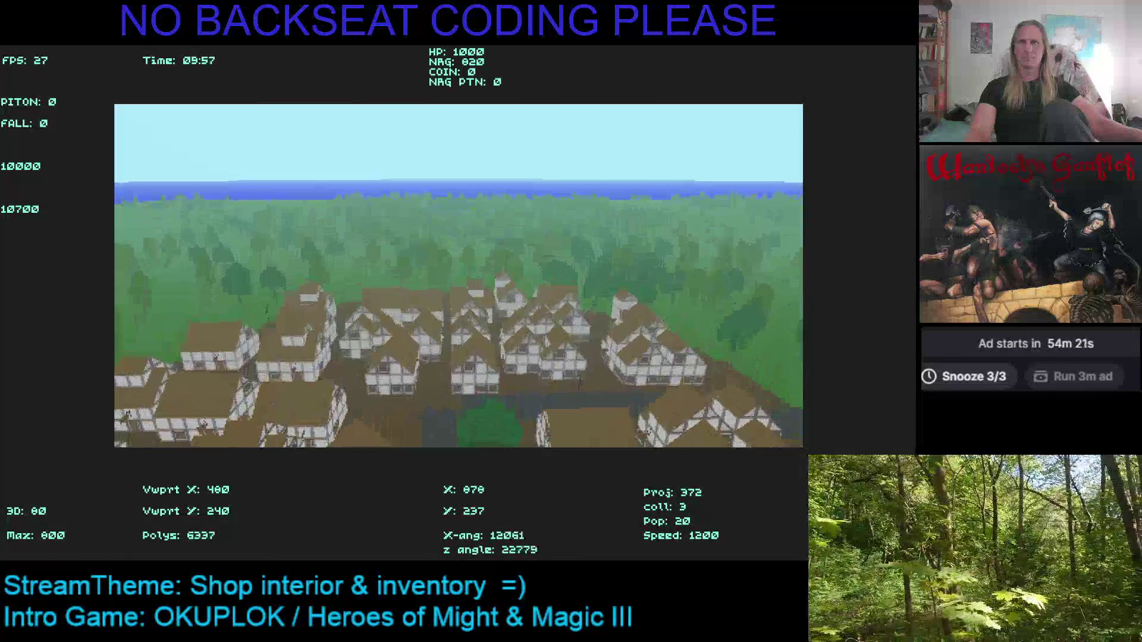
key(Page_Up)
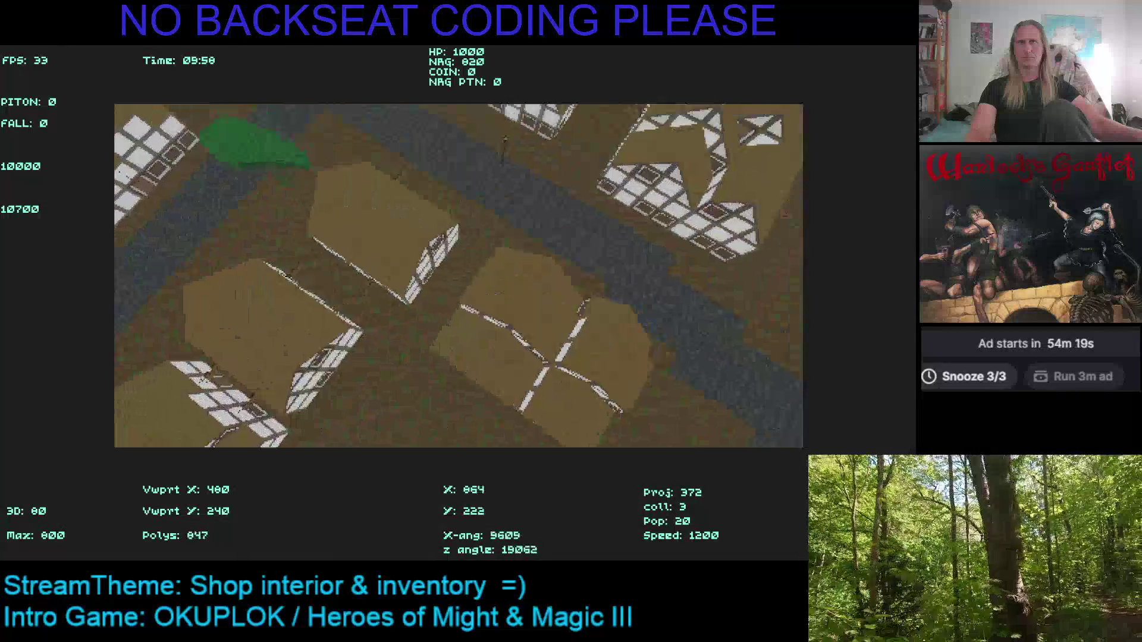
key(Page_Up)
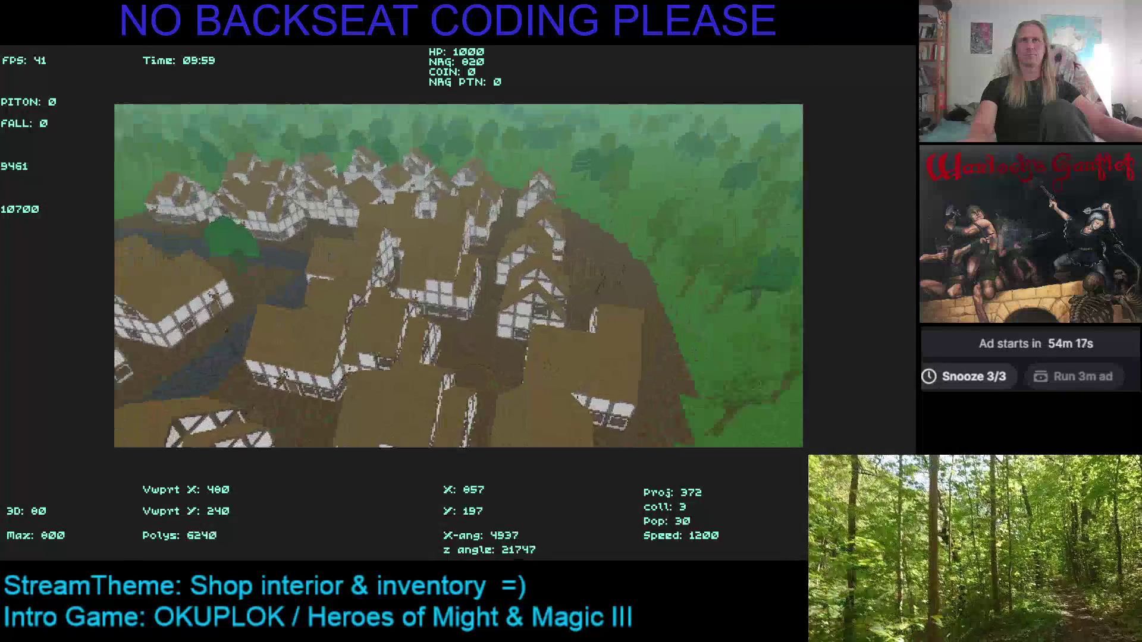
key(Page_Up)
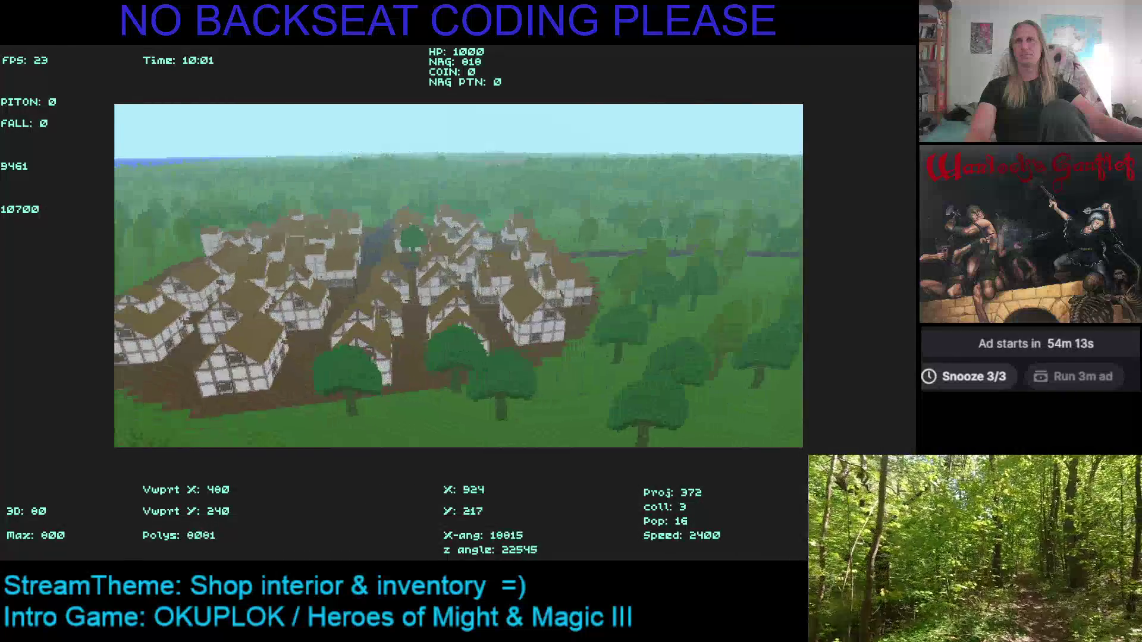
key(Page_Up)
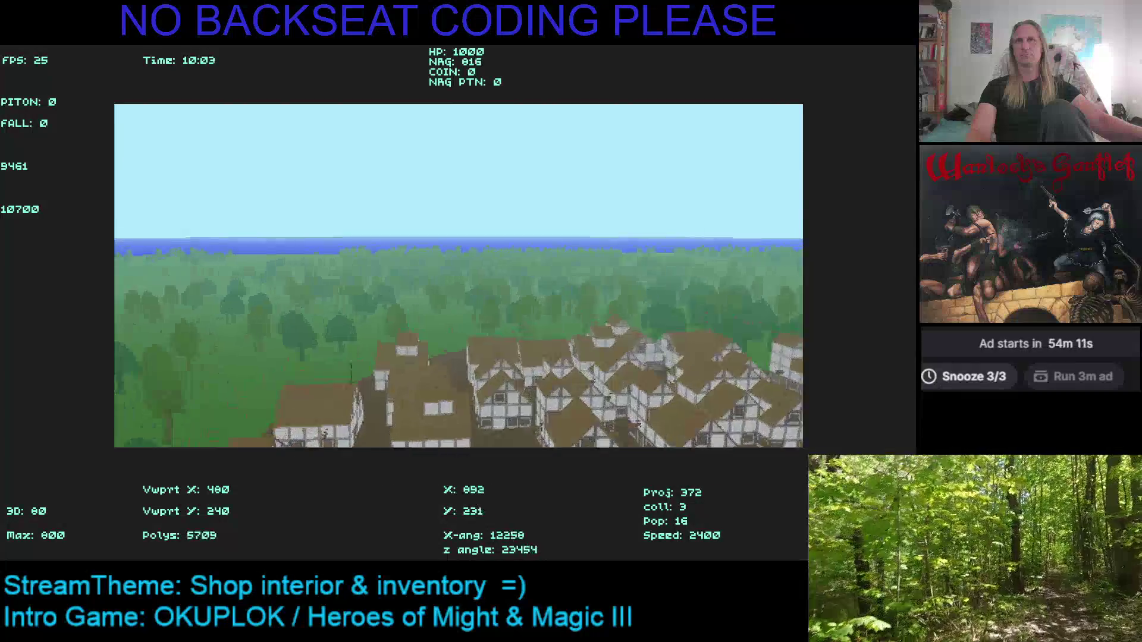
key(Page_Up)
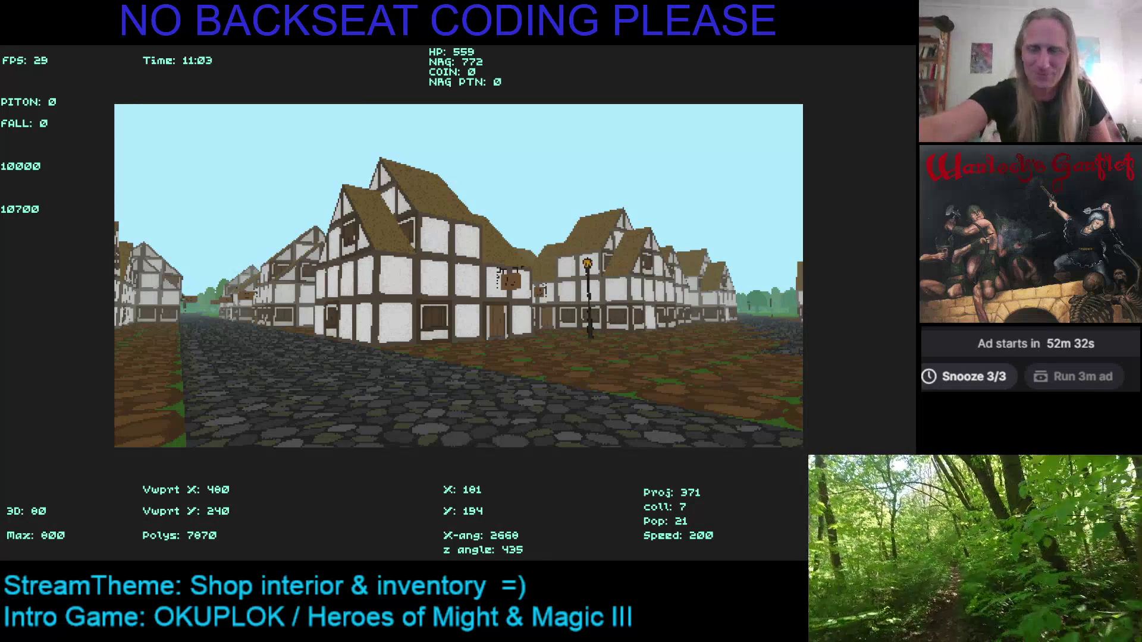
Exit OathBreaker and place the cursor on empty line 22 of the GraphObject code.
key(Escape)
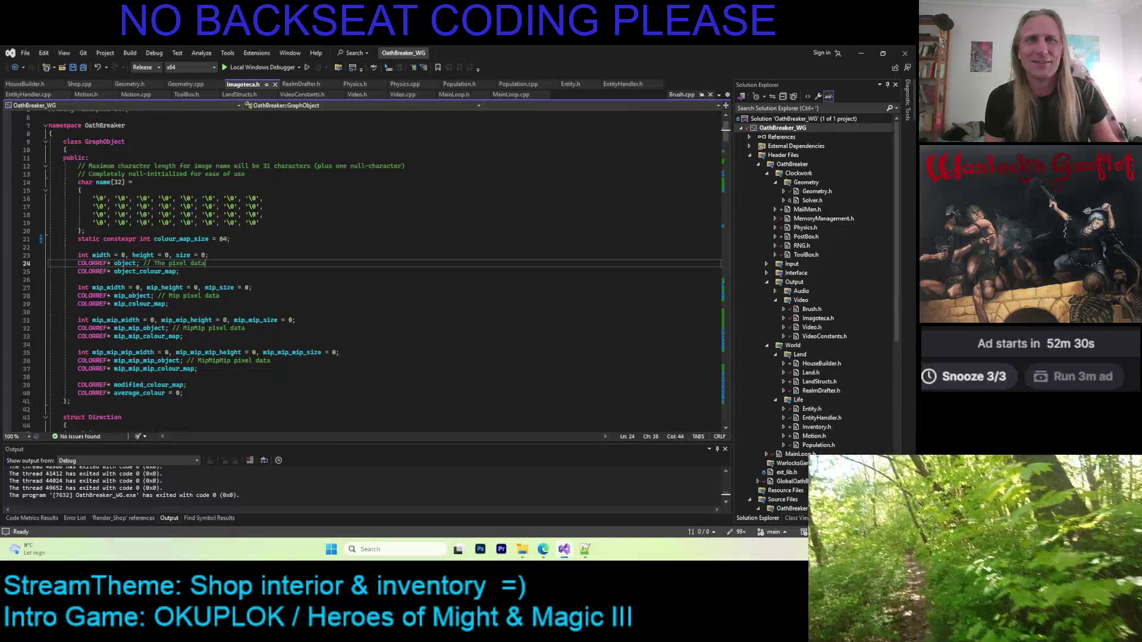
click(459, 248)
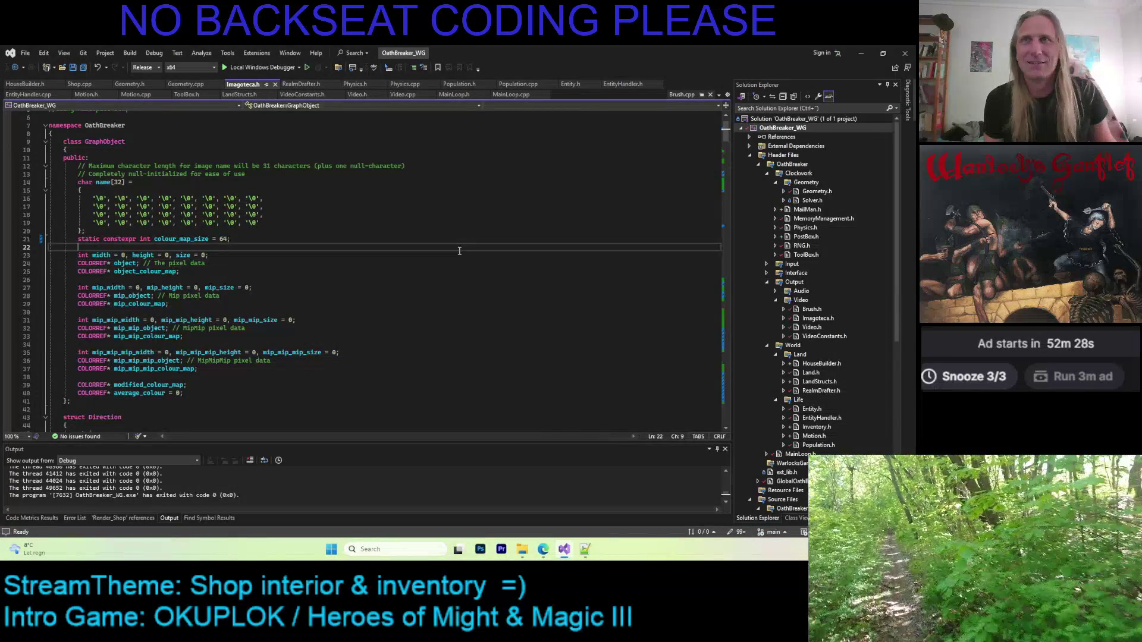